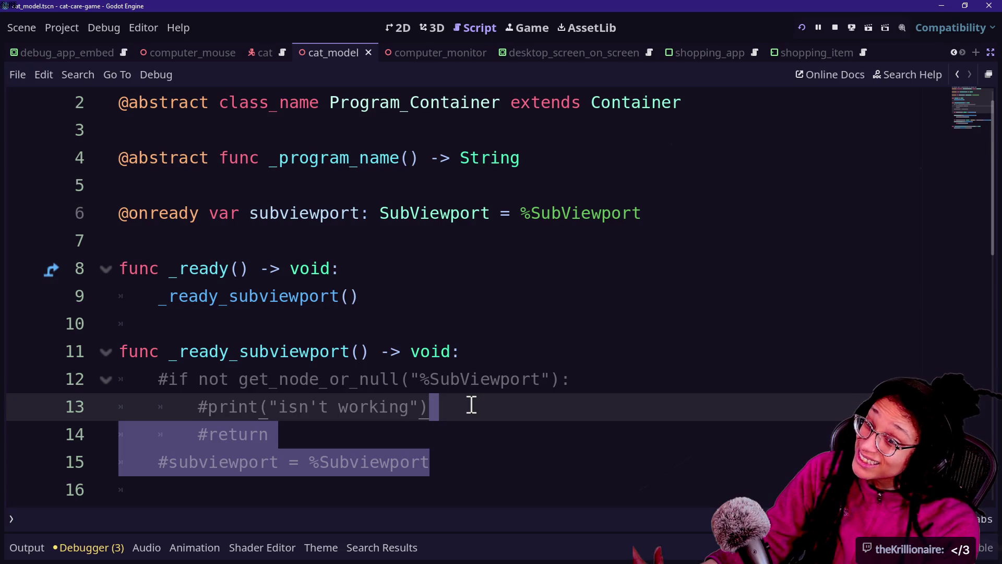
click(706, 156)
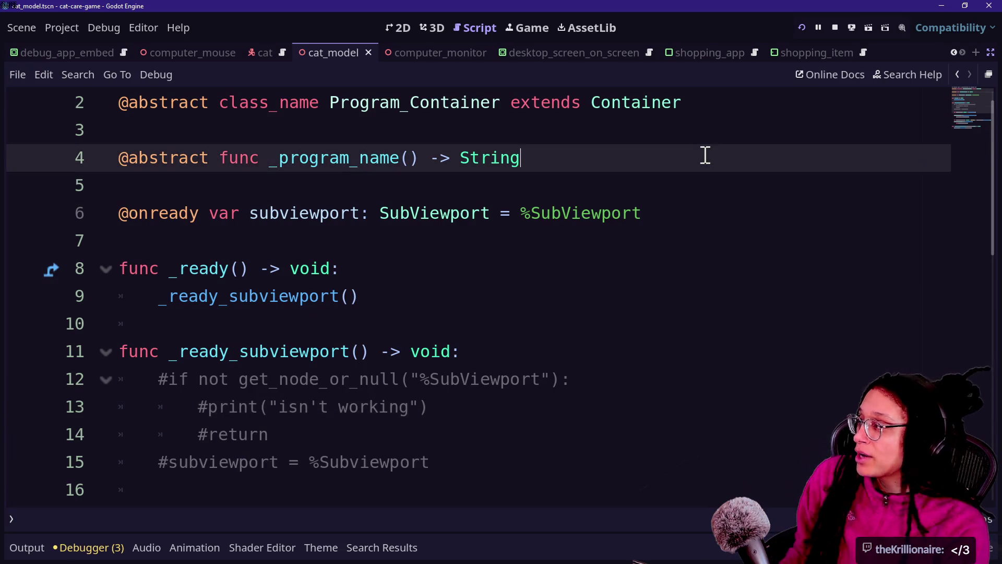
key(Return)
text(@abstract func _)
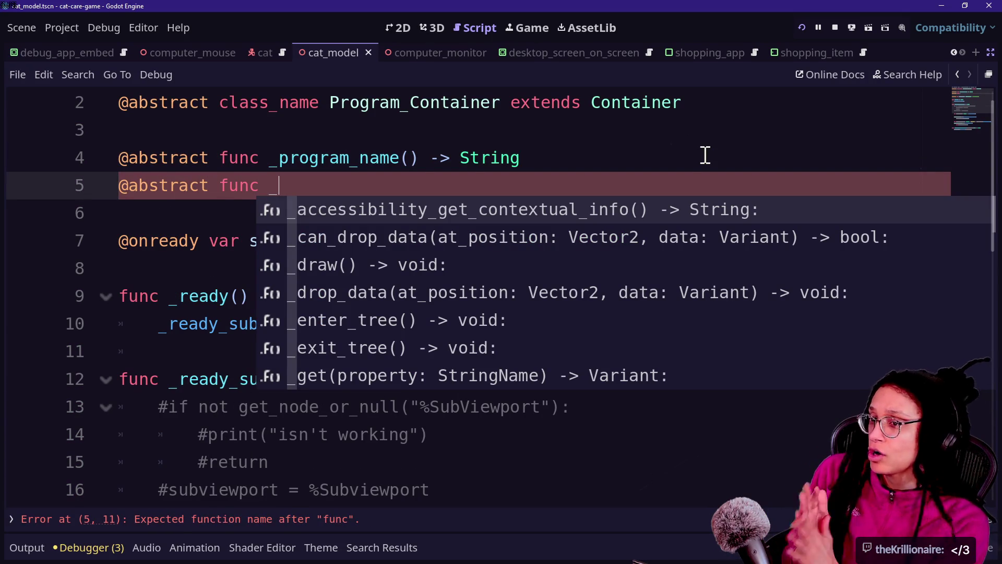
text(i)
key(BackSpace)
text(is_embed_)
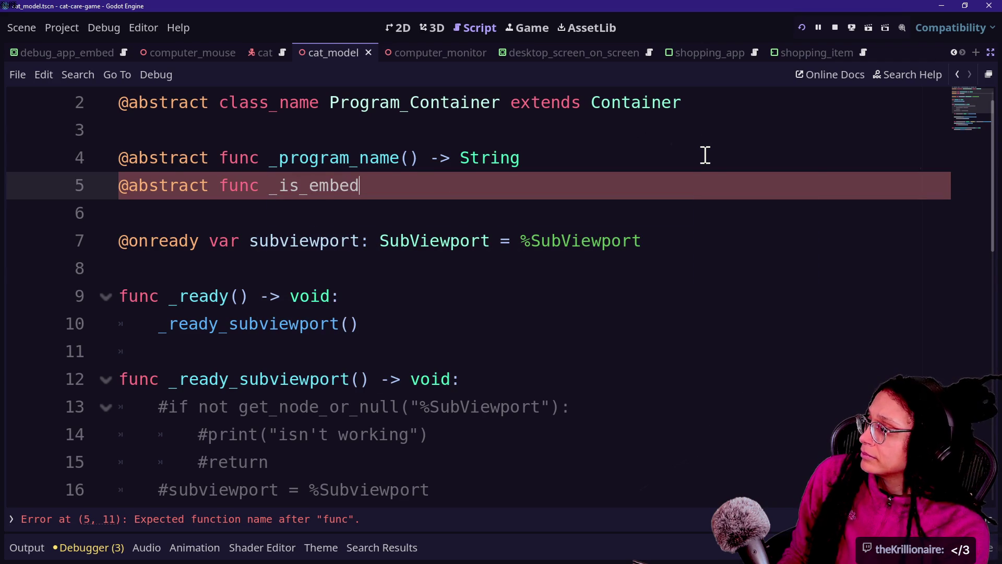
text(ded() -)
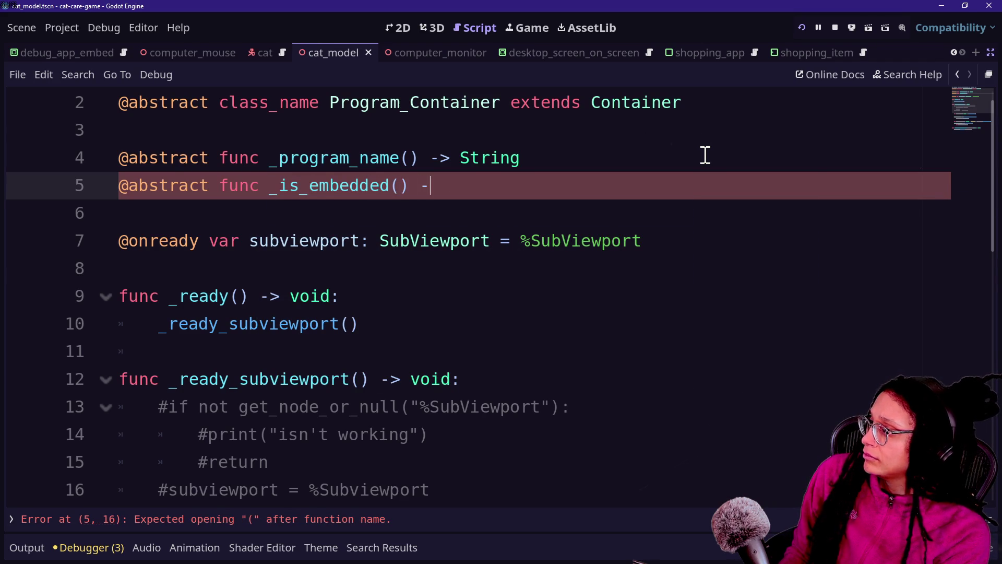
text(v)
key(BackSpace)
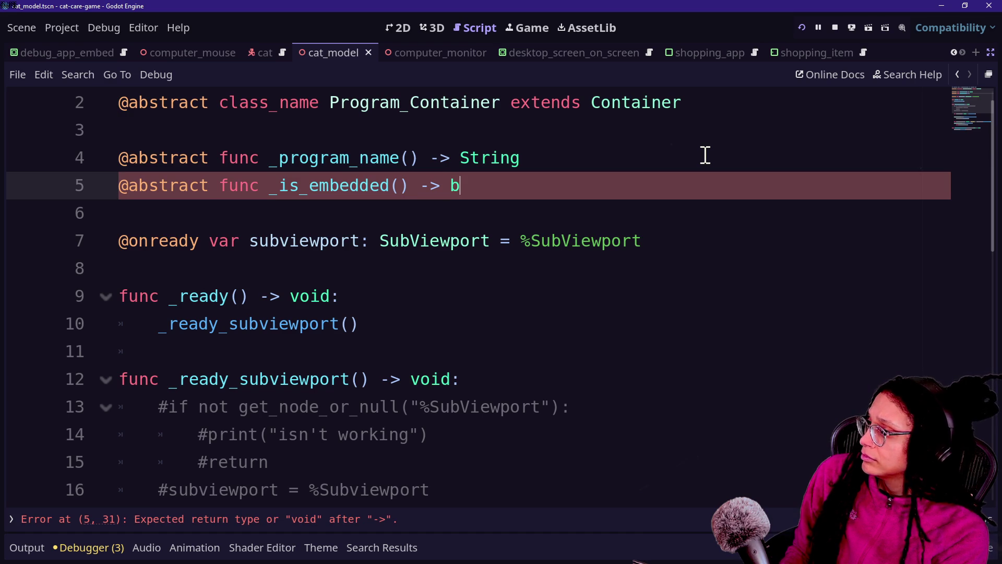
text(ool)
click(190, 379)
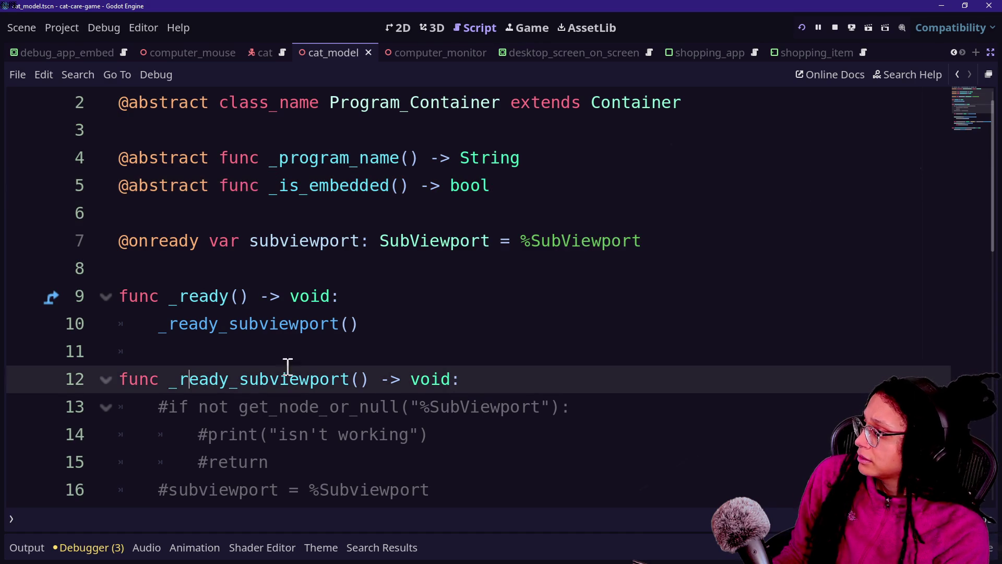
scroll(423, 360, down, 2)
Step: Comment out the _is_embedded declaration with Ctrl+K and save the script
scroll(458, 282, up, 3)
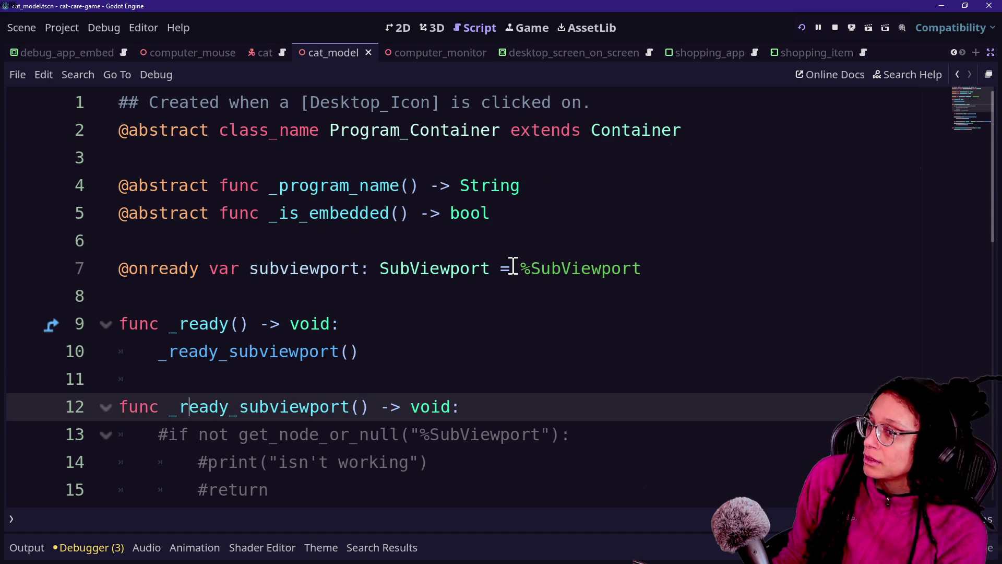
drag(330, 217, 509, 186)
click(502, 185)
click(526, 207)
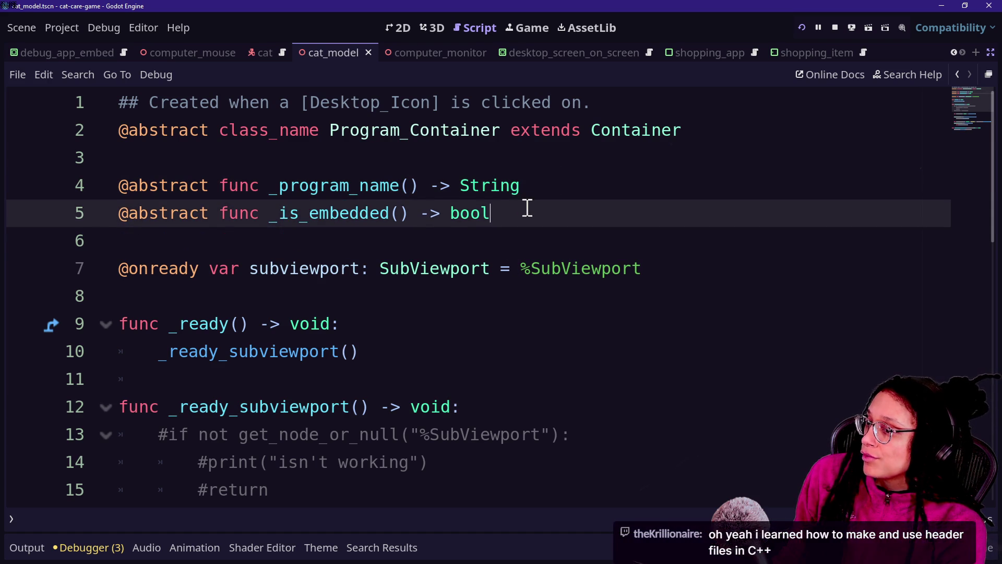
mouse_move(452, 221)
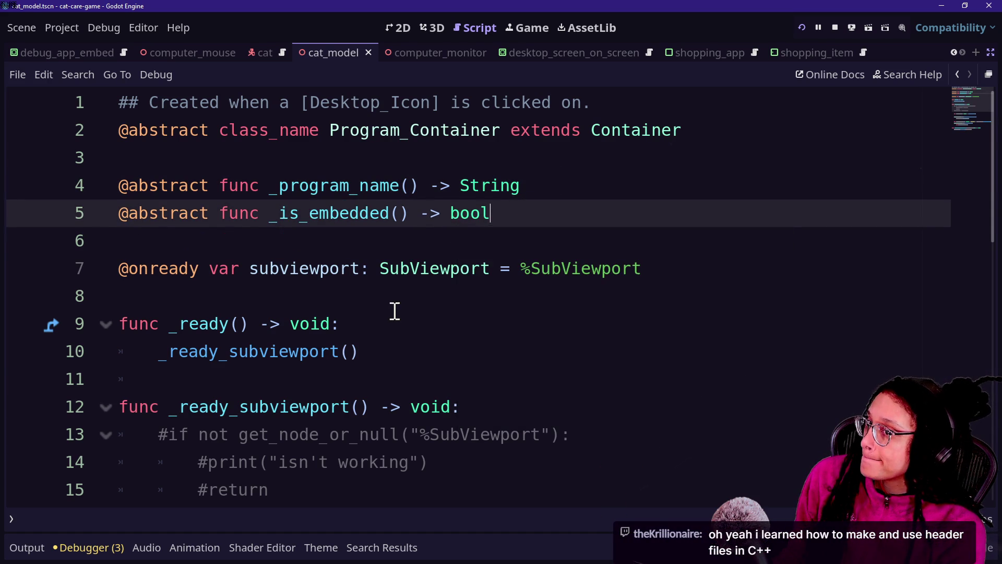
click(392, 307)
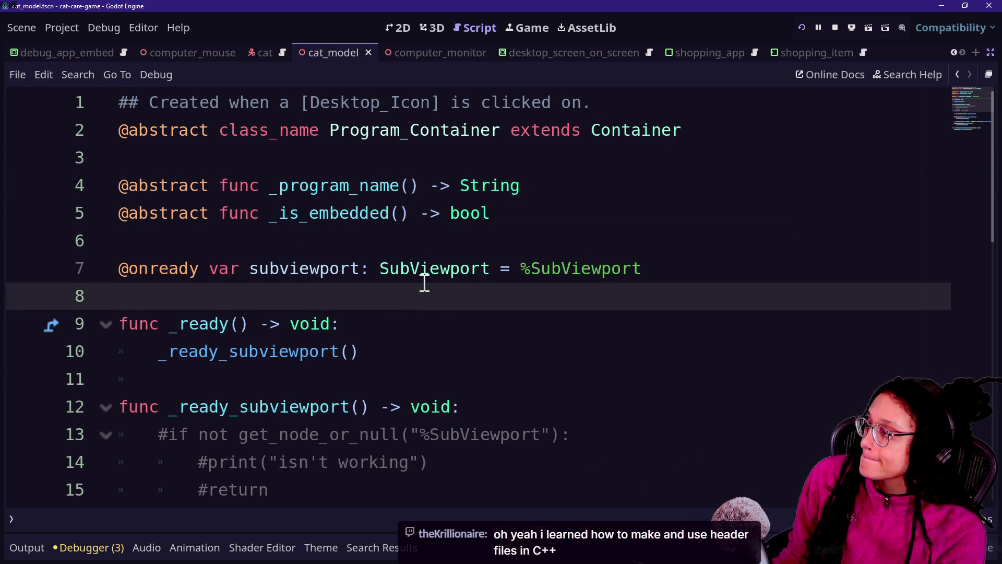
scroll(422, 282, down, 2)
scroll(425, 282, up, 2)
scroll(424, 282, up, 1)
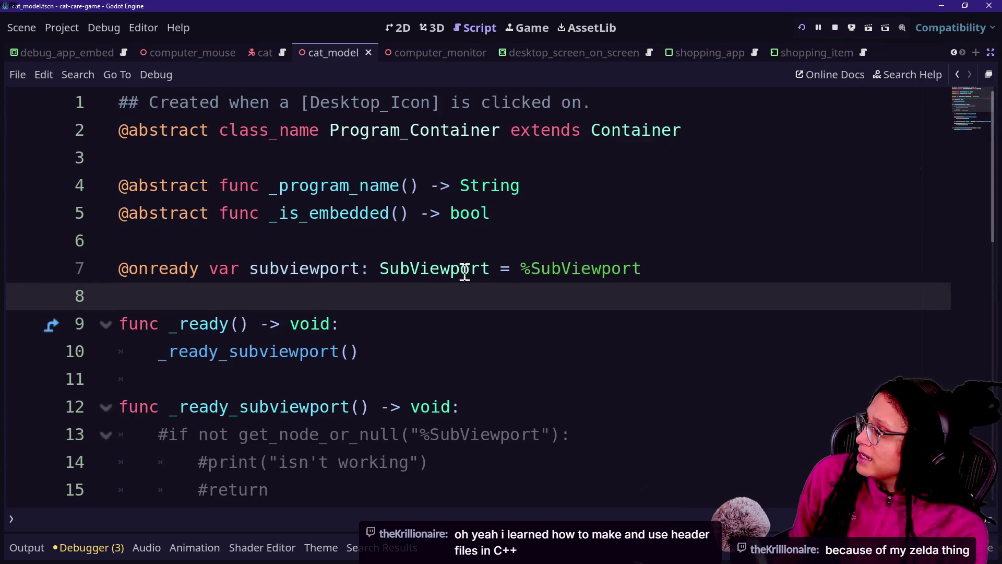
mouse_move(516, 266)
mouse_down()
mouse_move(170, 291)
mouse_move(123, 282)
mouse_up()
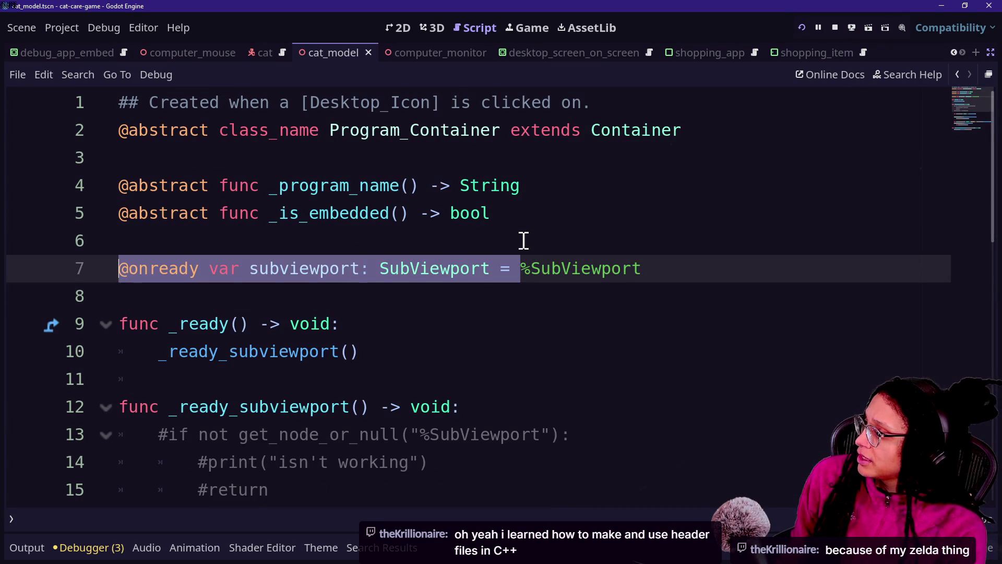
click(532, 215)
key(ctrl+k)
key(ctrl+s)
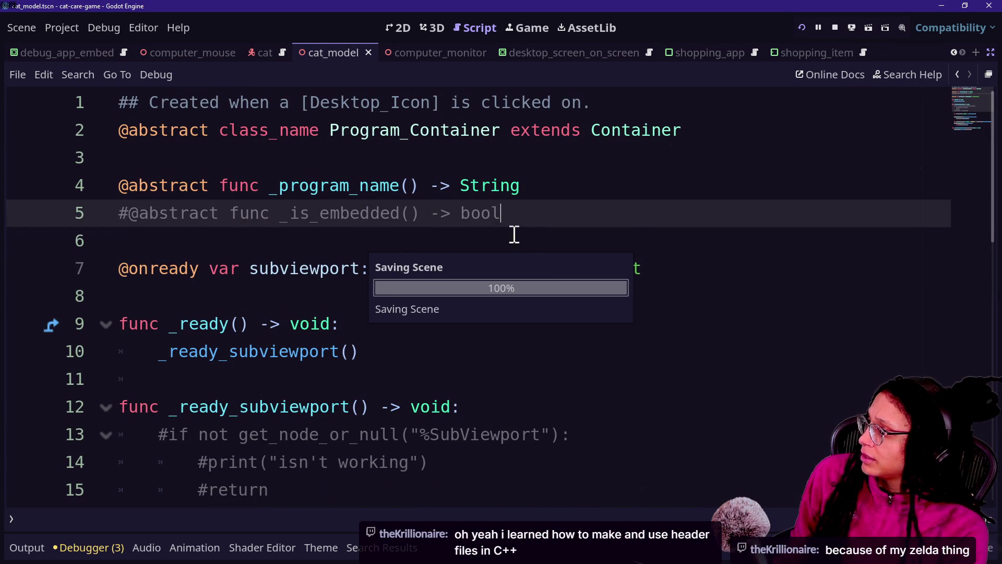
Step: Delete the %SubViewport initial value from the subviewport variable on line 7
click(489, 222)
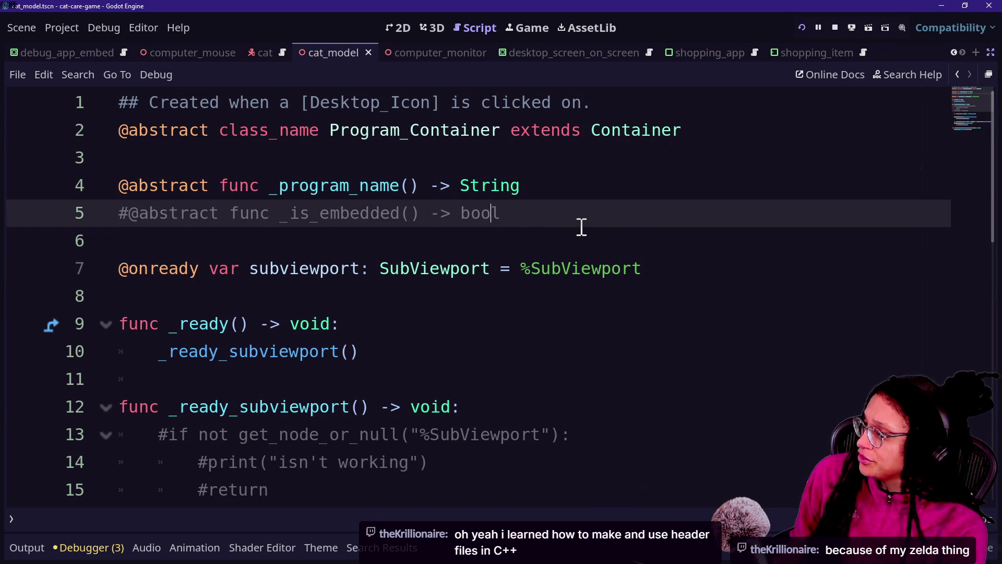
click(519, 269)
key(Delete)
key(ctrl+z)
drag(651, 268, 522, 268)
key(ctrl+c)
key(Delete)
click(625, 239)
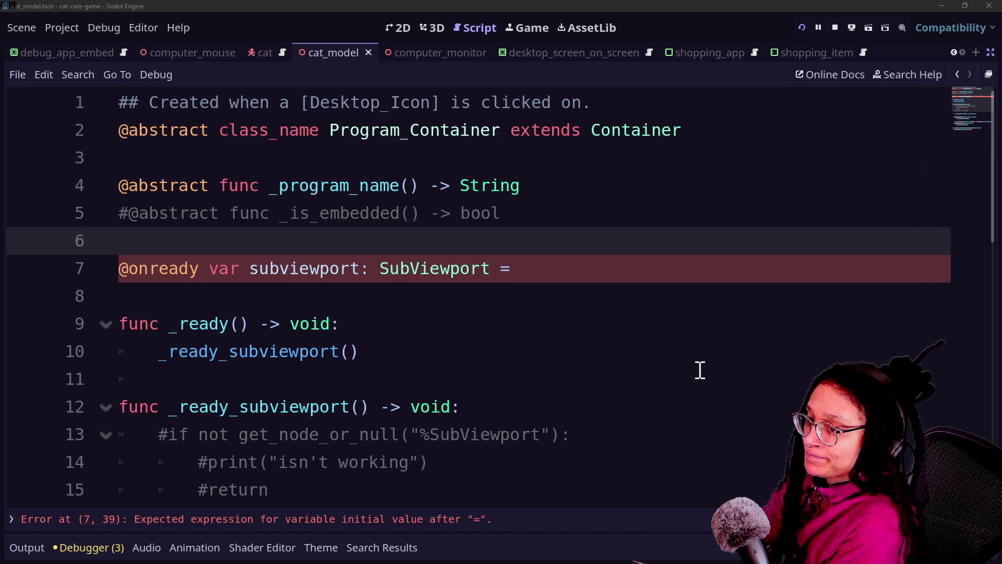
Step: Locate the subviewport declaration on line 7 among the _ready function lines
click(700, 370)
click(722, 328)
click(700, 360)
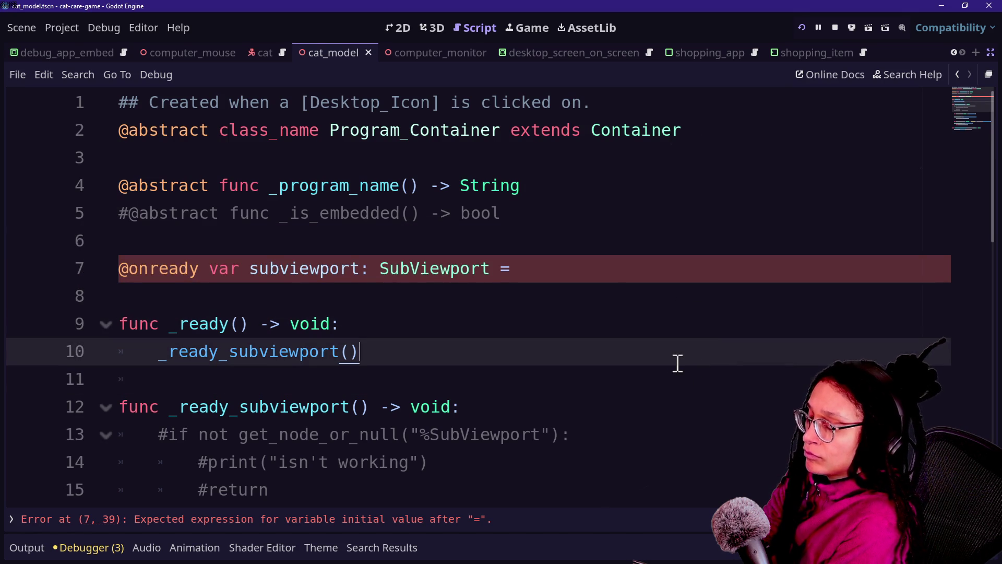
click(669, 368)
click(638, 401)
click(674, 327)
click(705, 290)
click(737, 240)
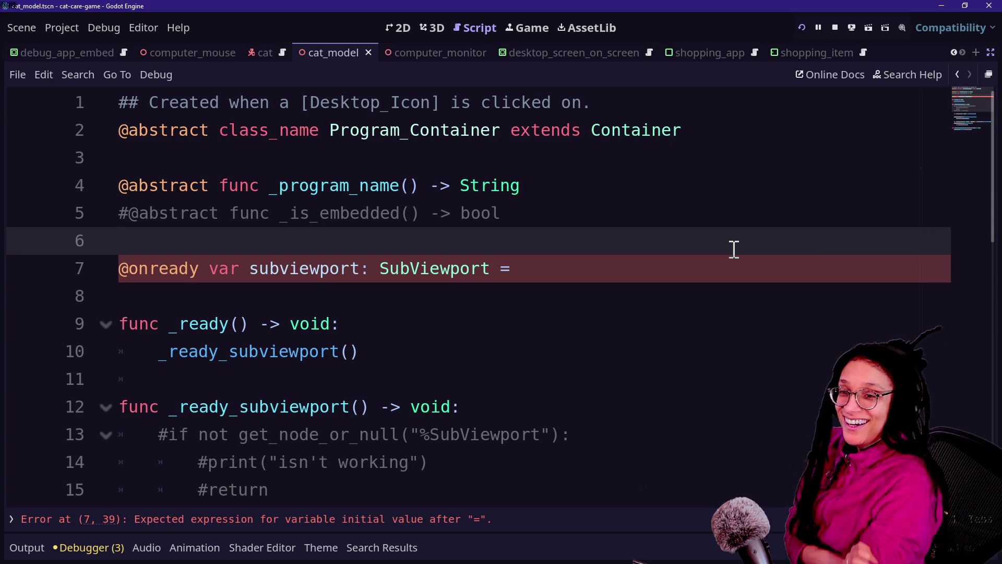
click(574, 324)
click(562, 293)
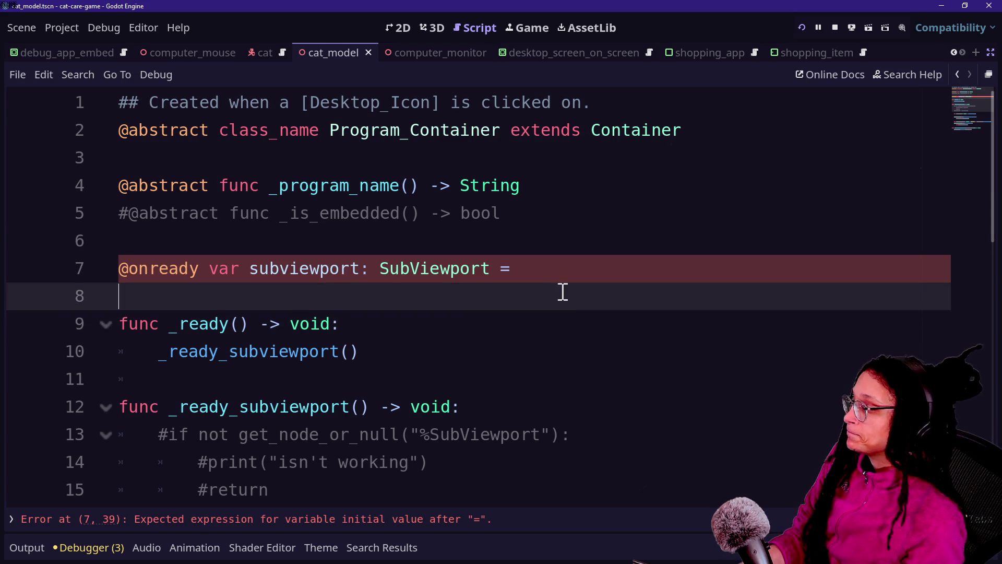
click(558, 277)
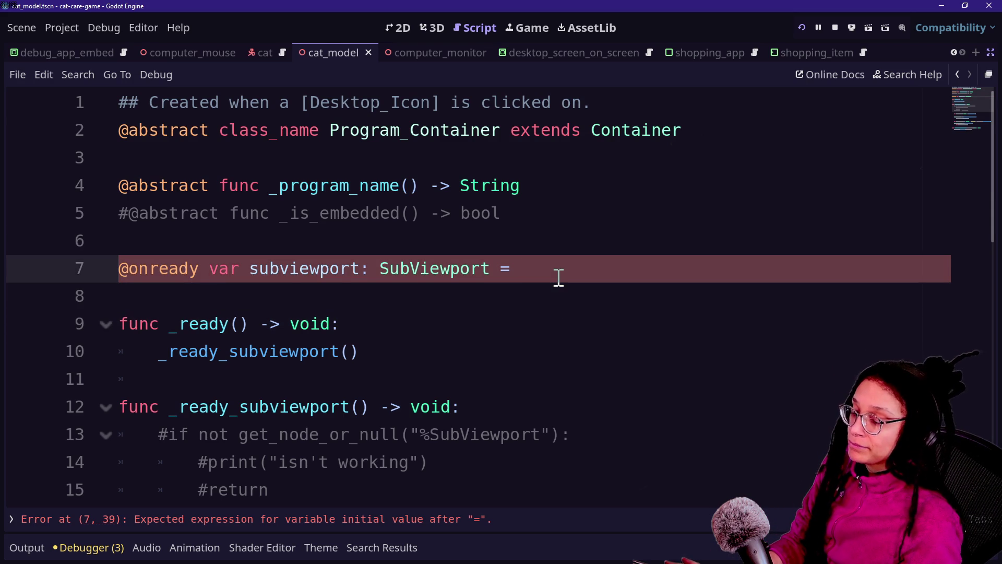
click(515, 248)
drag(515, 248, 530, 280)
Step: Paste %SubViewport after the equals sign as line 7's initial value
click(540, 295)
key(Down)
key(Down)
key(Up)
key(Up)
key(Up)
key(Down)
key(Down)
key(Up)
key(Up)
key(Down)
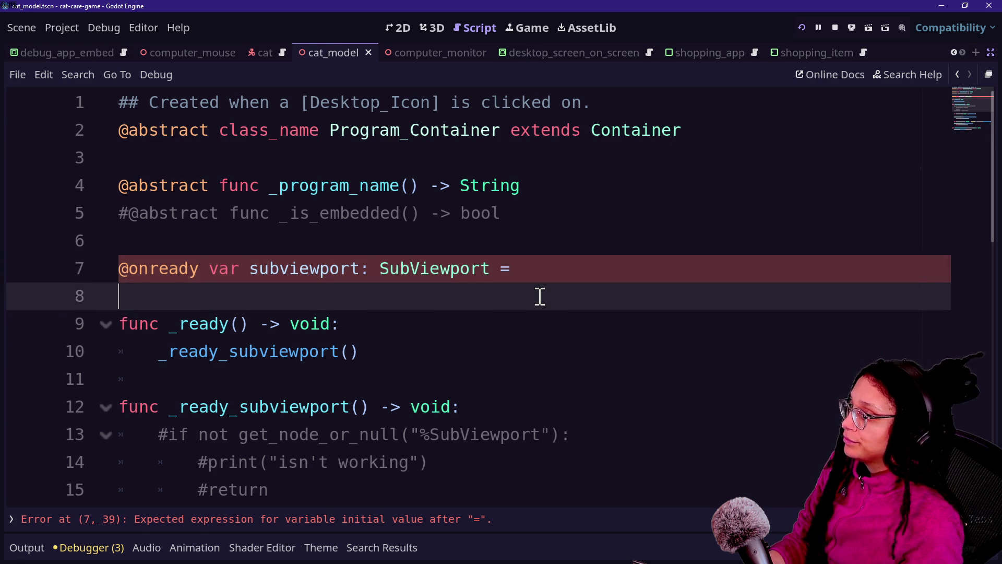
key(Left)
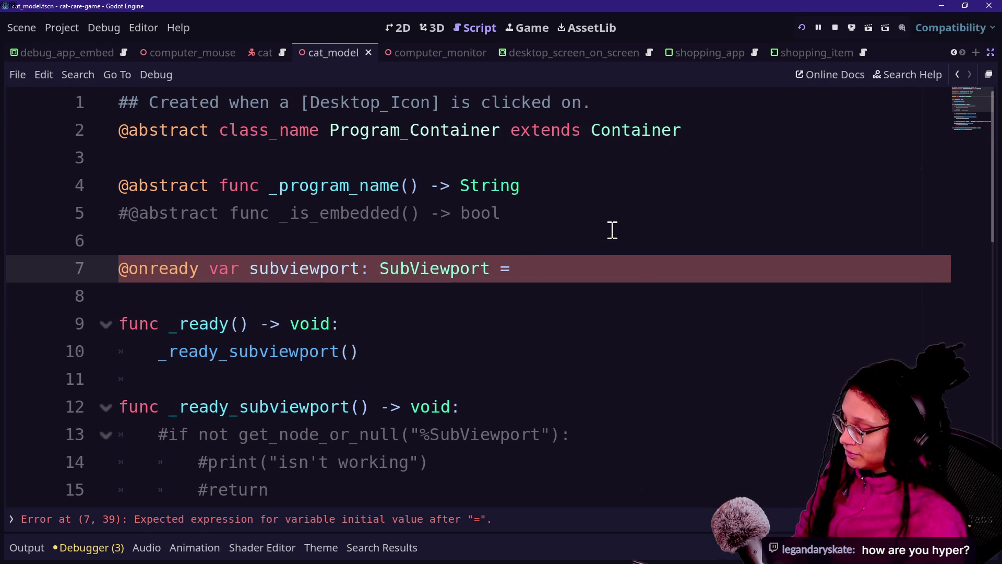
key(ctrl+v)
click(442, 334)
scroll(441, 335, down, 2)
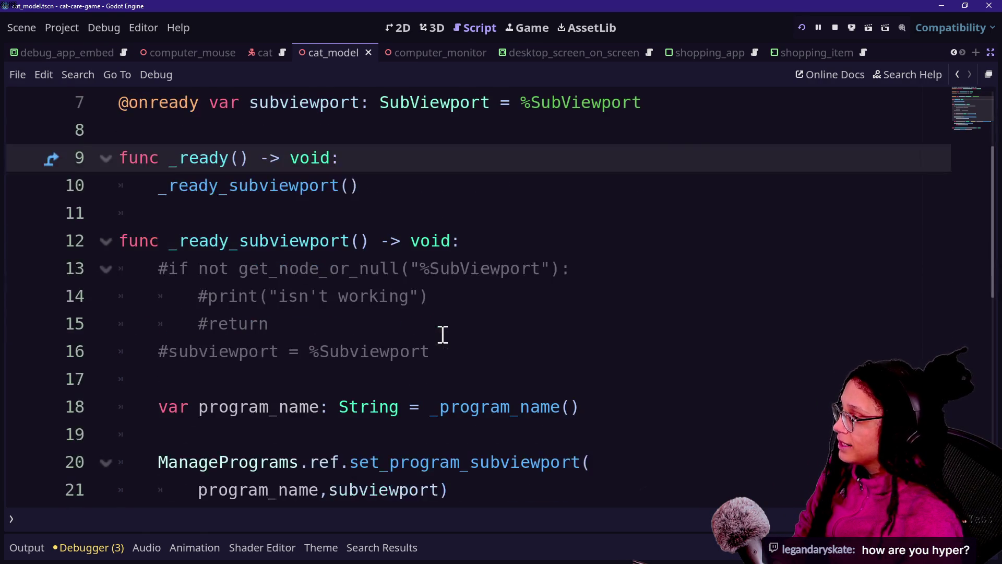
scroll(508, 296, up, 2)
Step: Remove the %SubViewport initialiser from line 7 again and save
click(531, 27)
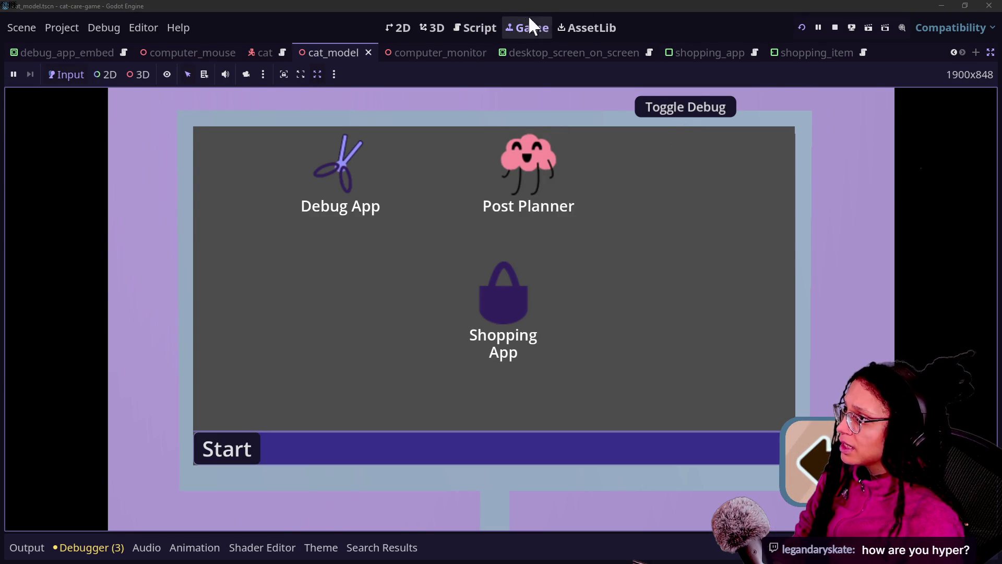
click(494, 26)
click(461, 270)
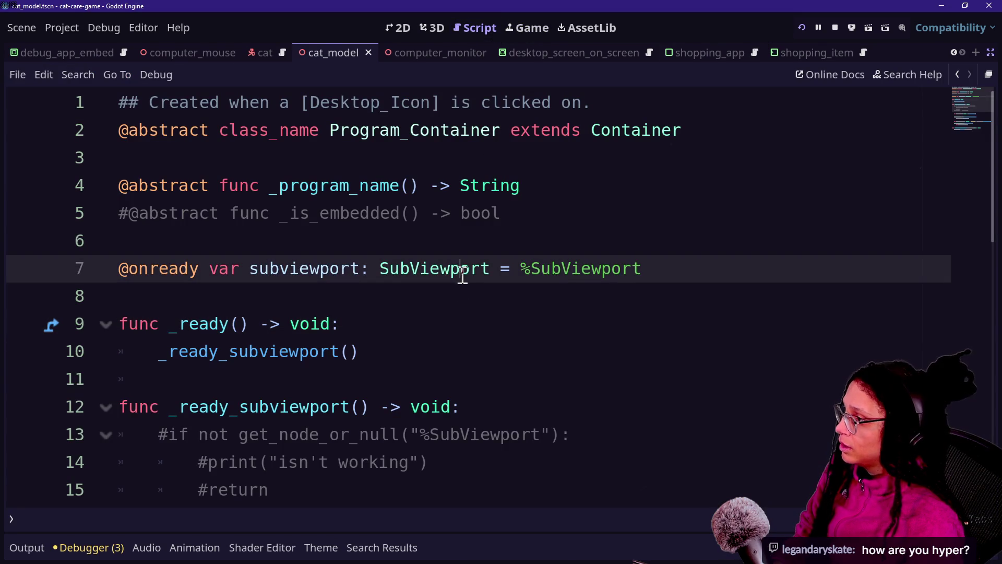
drag(491, 269, 694, 268)
key(BackSpace)
key(ctrl+s)
Step: Restart the game to test the change, then stop it
scroll(328, 344, down, 3)
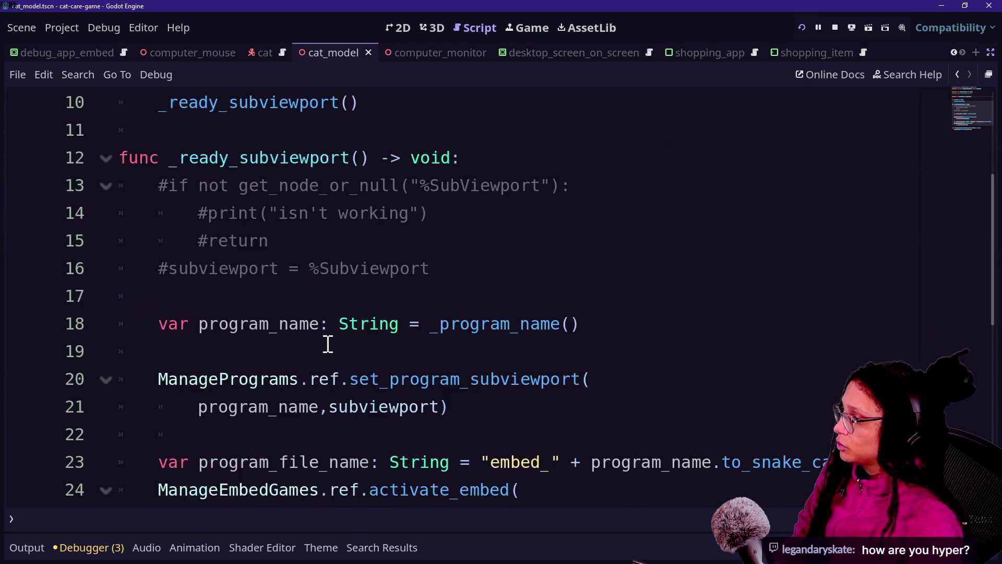
scroll(434, 324, down, 1)
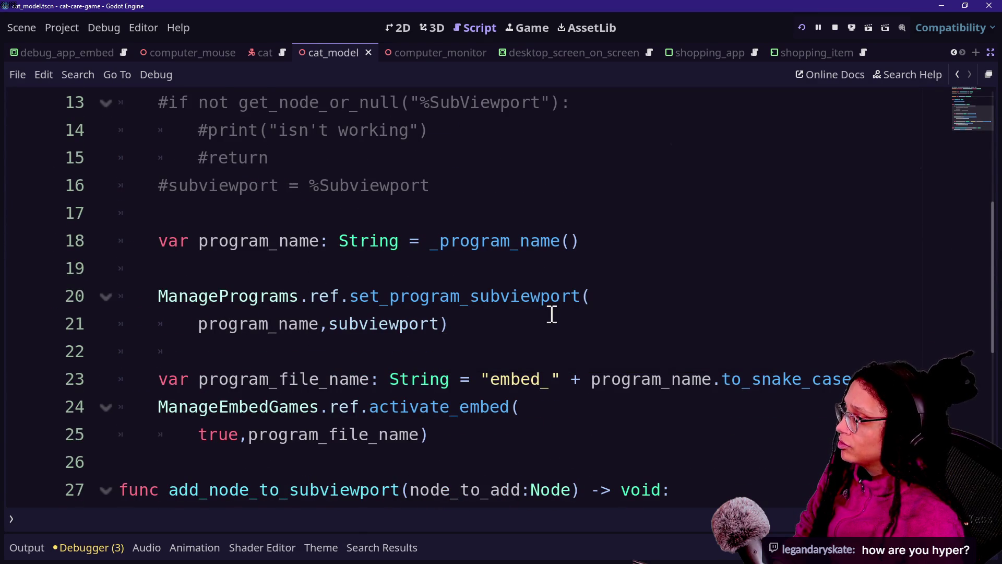
scroll(573, 290, up, 1)
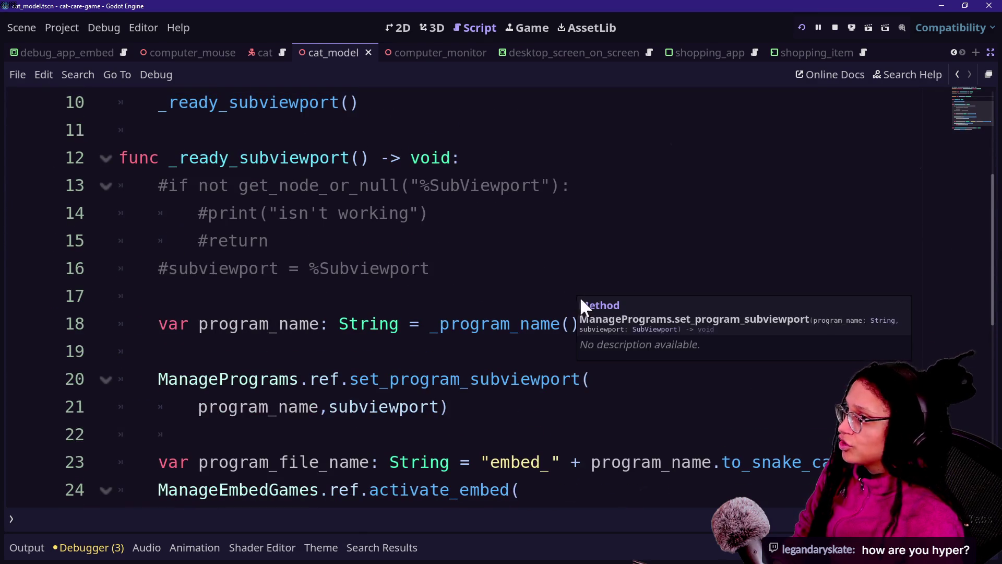
click(801, 26)
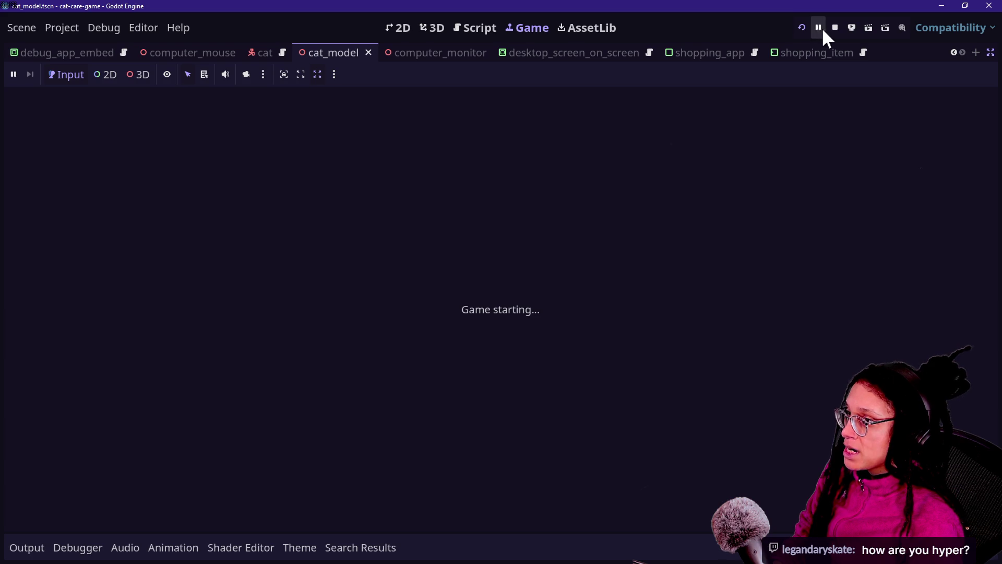
click(834, 25)
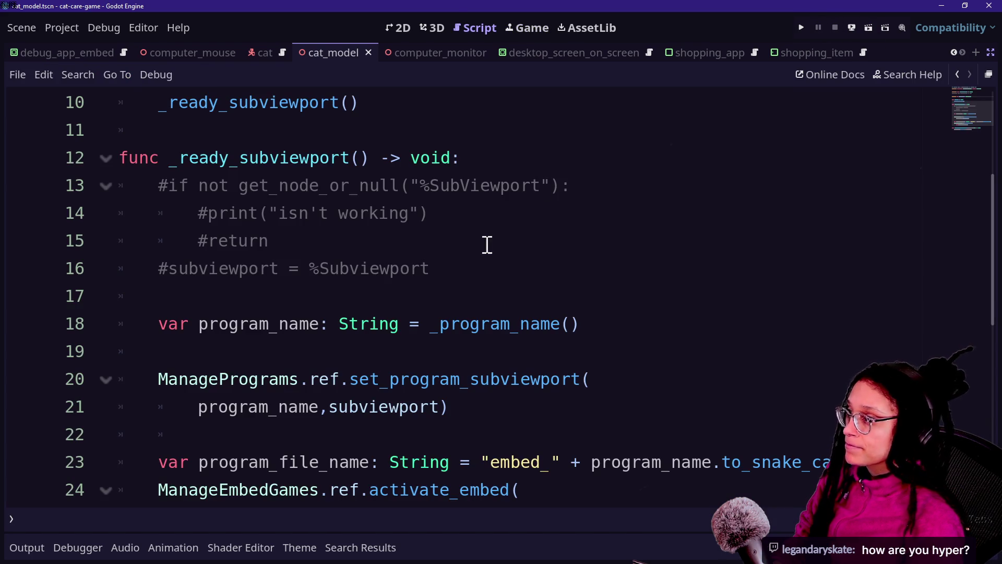
Step: Uncomment the SubViewport null-check lines 13–16 and save the scene
drag(426, 278, 432, 204)
key(ctrl+k)
click(367, 219)
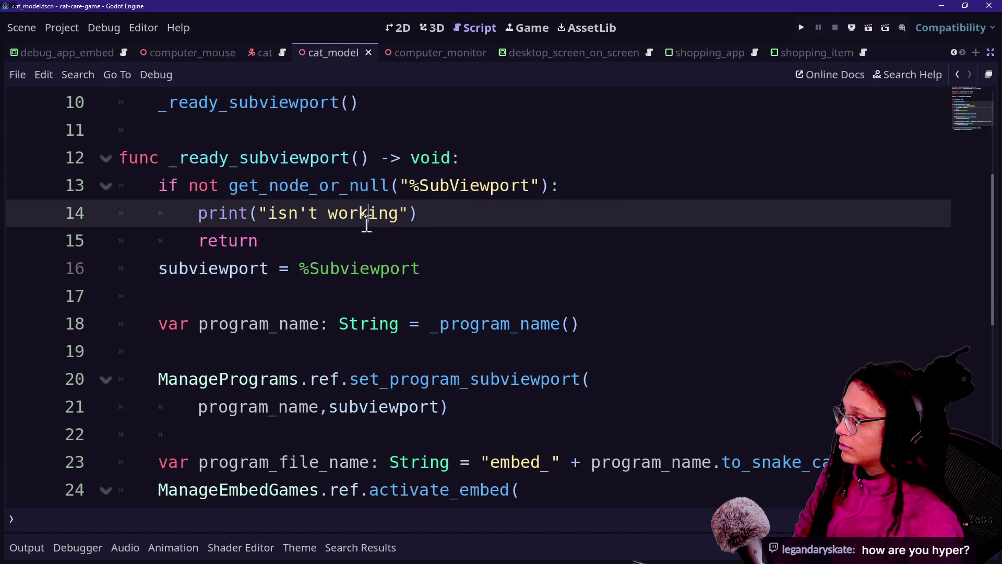
key(ctrl+s)
Step: Run the project, zoom into the desk monitor and scroll through the Shopping App list
click(802, 28)
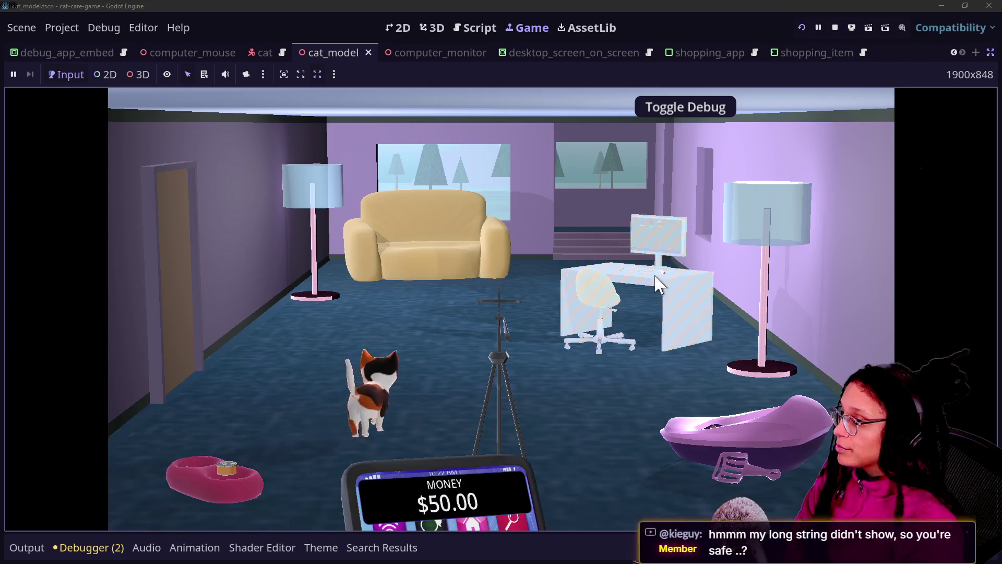
click(566, 266)
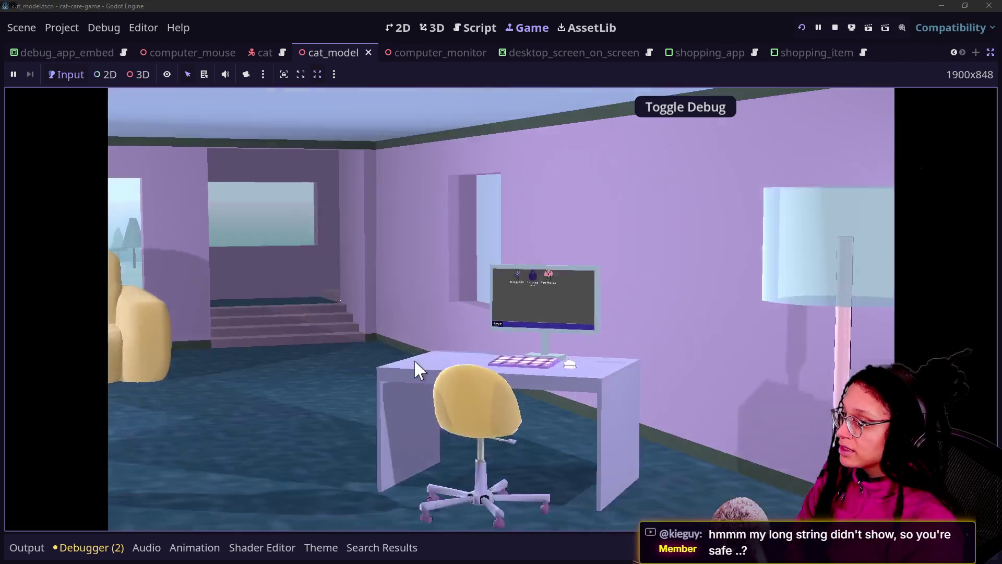
click(432, 180)
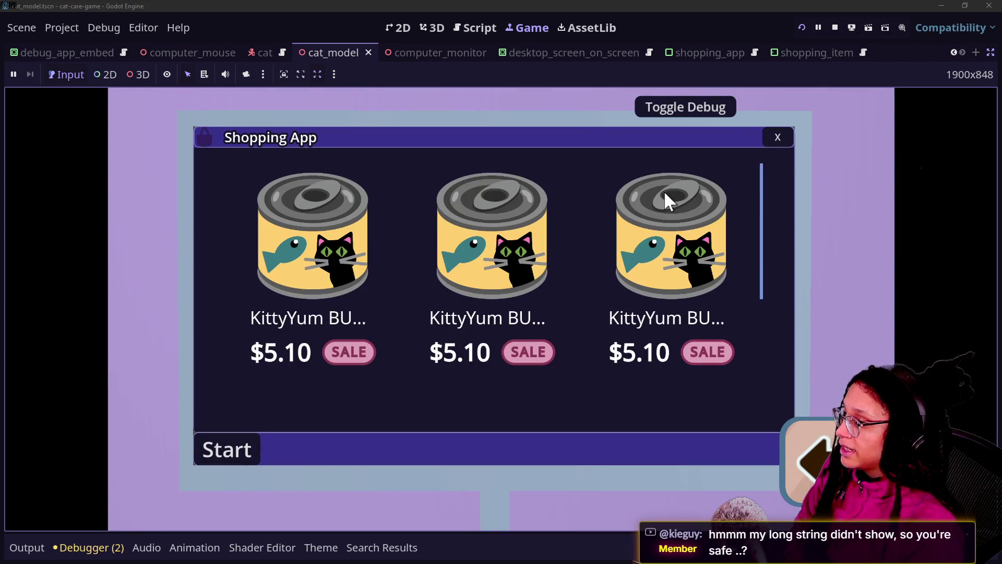
scroll(664, 190, down, 3)
scroll(664, 190, up, 3)
mouse_move(756, 204)
mouse_down()
mouse_move(748, 278)
mouse_move(766, 229)
mouse_move(772, 305)
mouse_move(755, 173)
mouse_up()
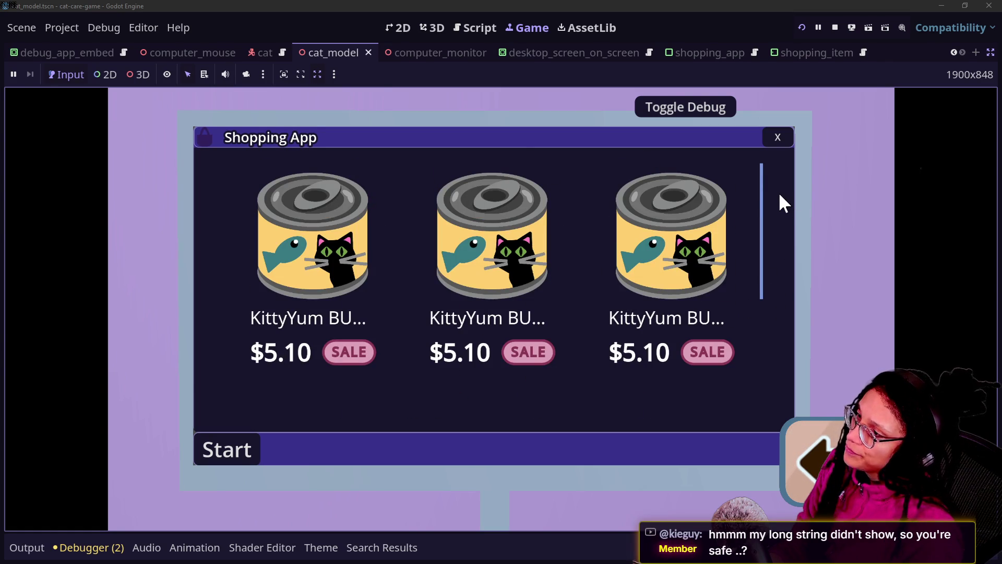
mouse_move(763, 217)
mouse_down()
mouse_move(754, 251)
mouse_move(741, 203)
mouse_up()
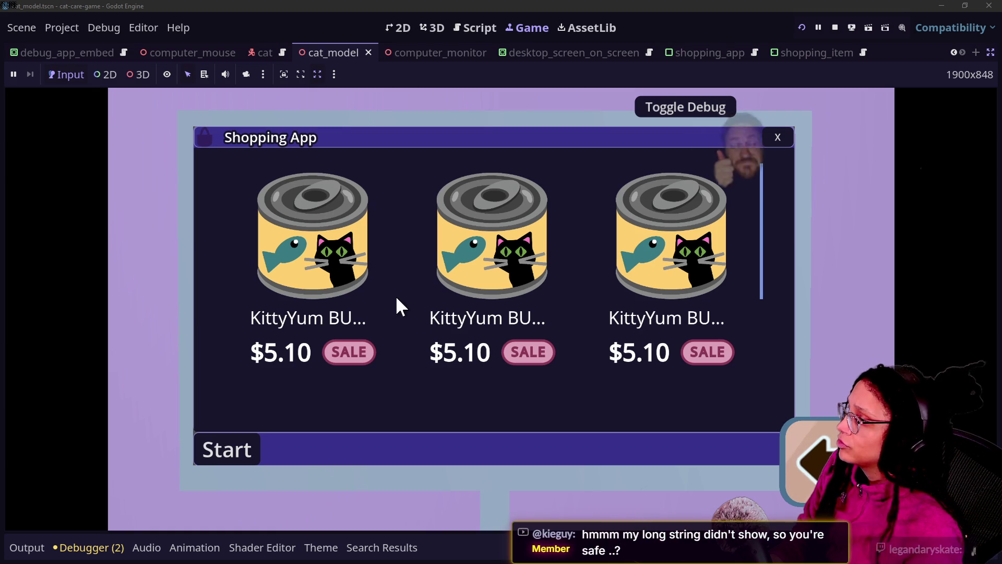
scroll(396, 295, down, 5)
scroll(397, 297, up, 5)
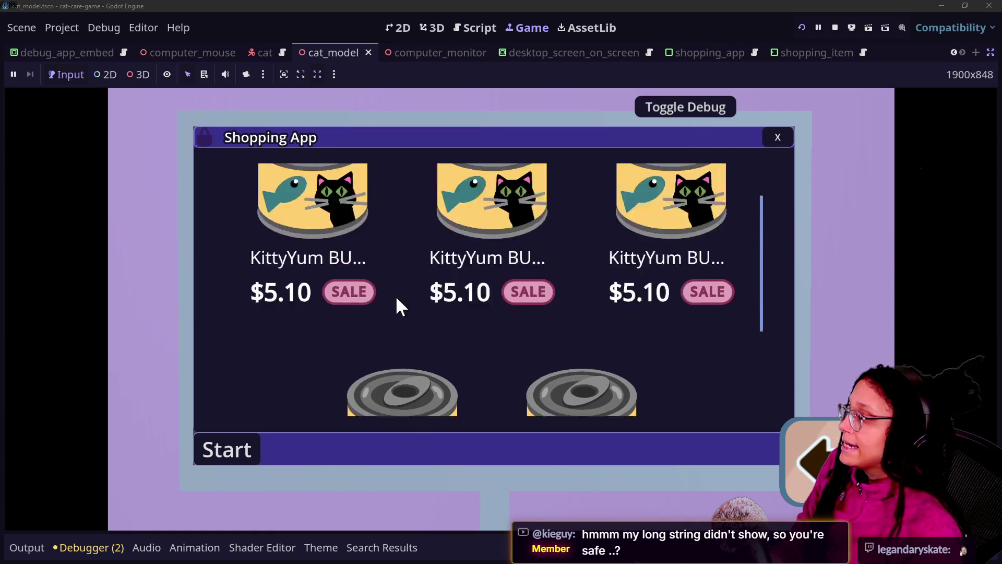
mouse_move(763, 181)
mouse_down()
mouse_move(766, 242)
mouse_move(764, 183)
mouse_up()
Step: Close and reopen the Shopping App, then move its icon down and Post Planner up-right
click(778, 137)
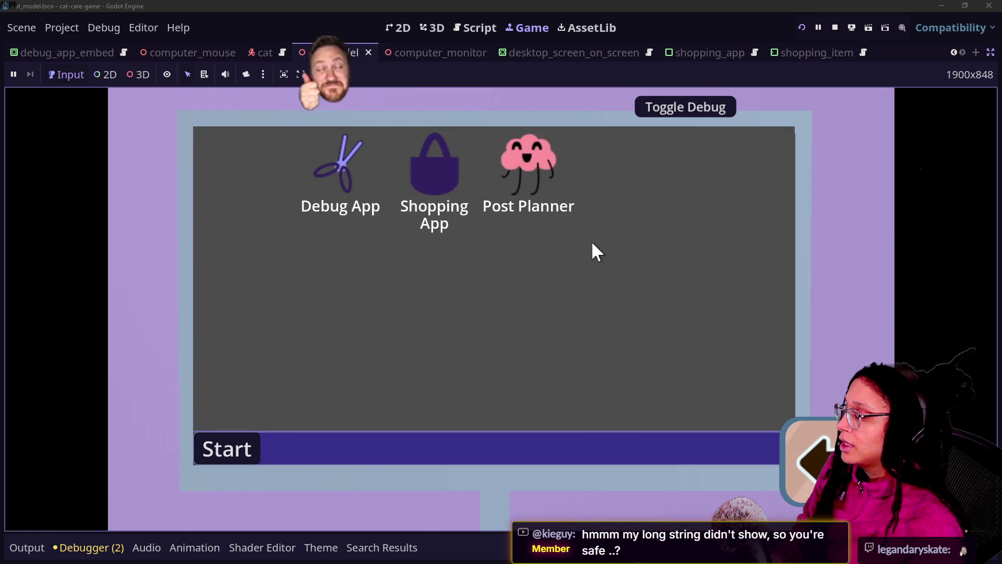
click(429, 178)
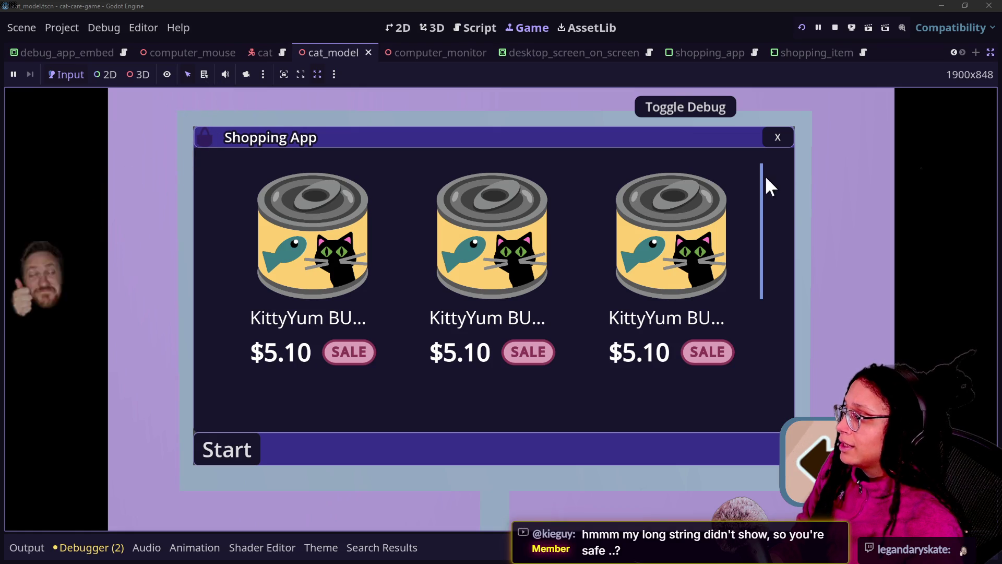
click(778, 136)
drag(438, 170, 444, 253)
mouse_move(493, 188)
mouse_down()
mouse_move(600, 240)
mouse_move(588, 183)
mouse_up()
Step: Open the Shopping App, drag inside it, then open and close it several times
click(479, 242)
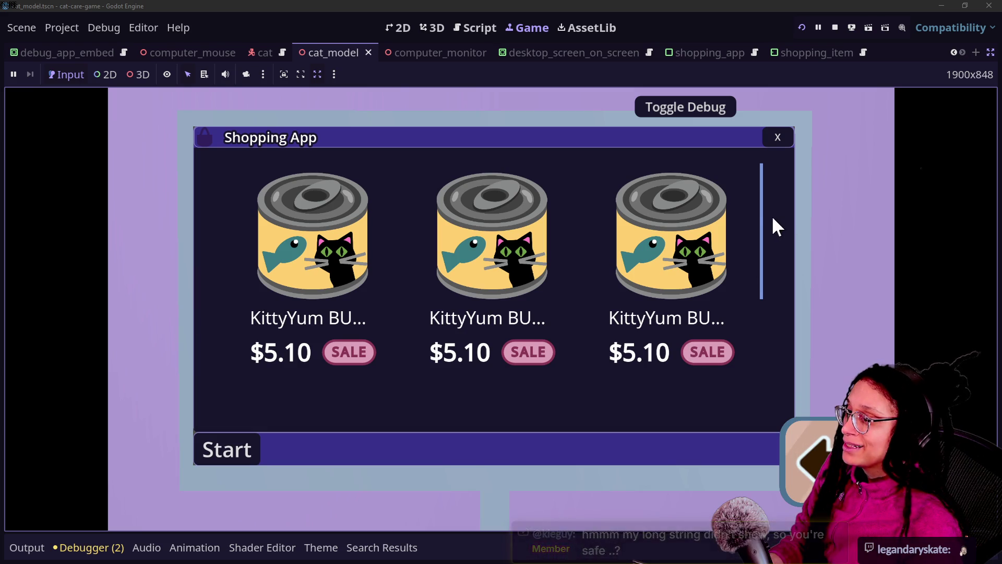
mouse_move(761, 211)
mouse_down()
mouse_move(773, 308)
mouse_move(743, 208)
mouse_move(734, 252)
mouse_move(752, 259)
mouse_up()
drag(663, 242, 743, 178)
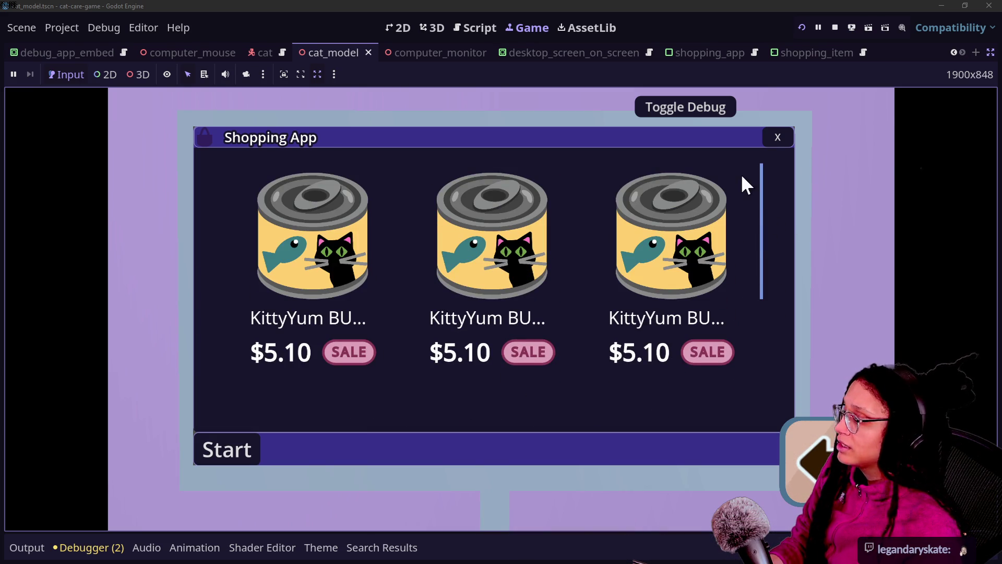
click(777, 138)
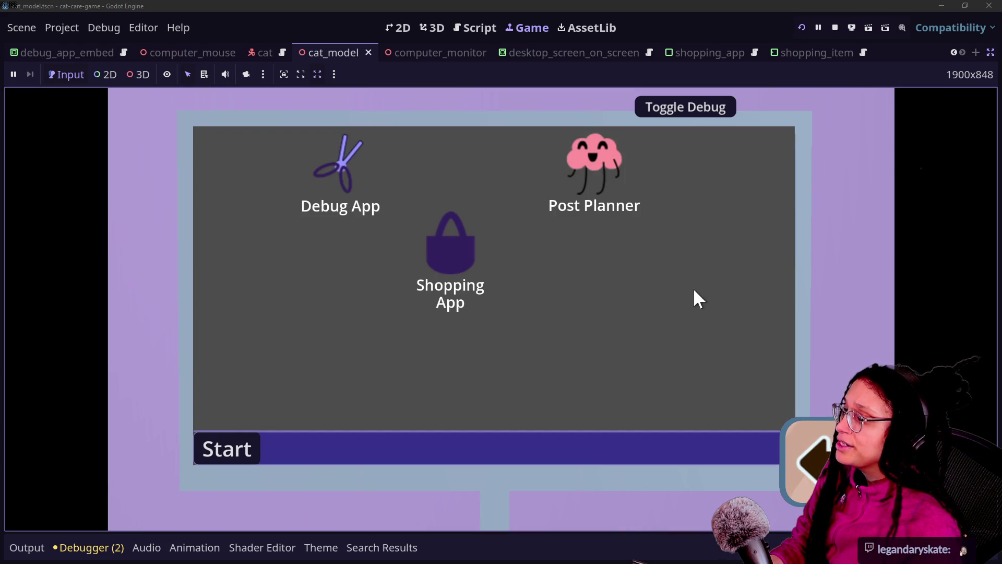
double_click(481, 243)
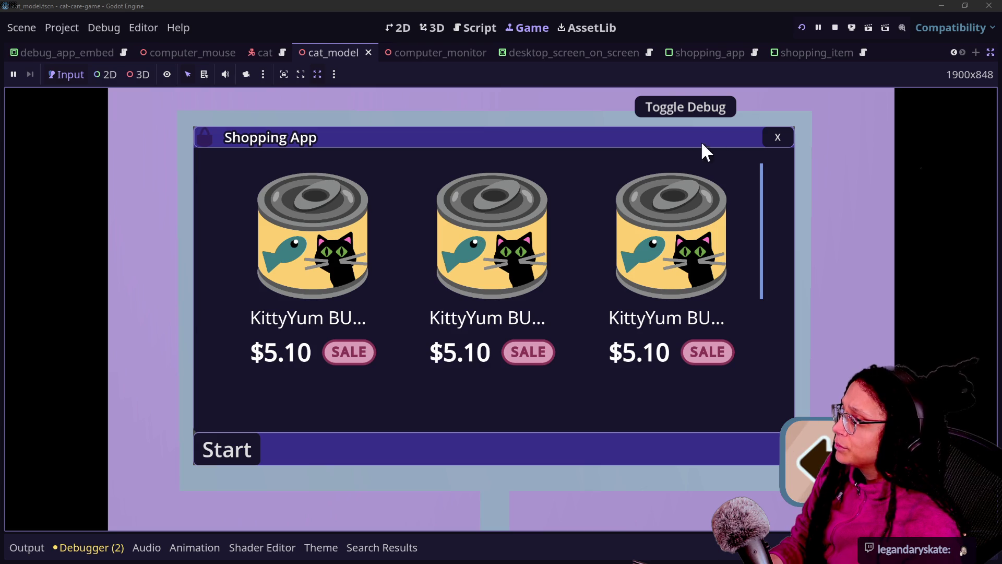
click(777, 138)
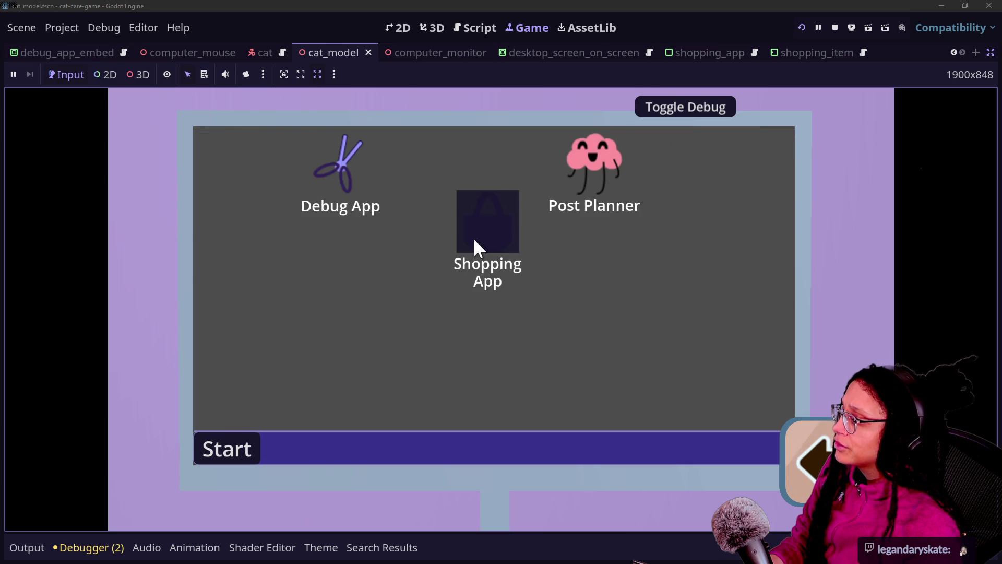
double_click(474, 244)
click(765, 144)
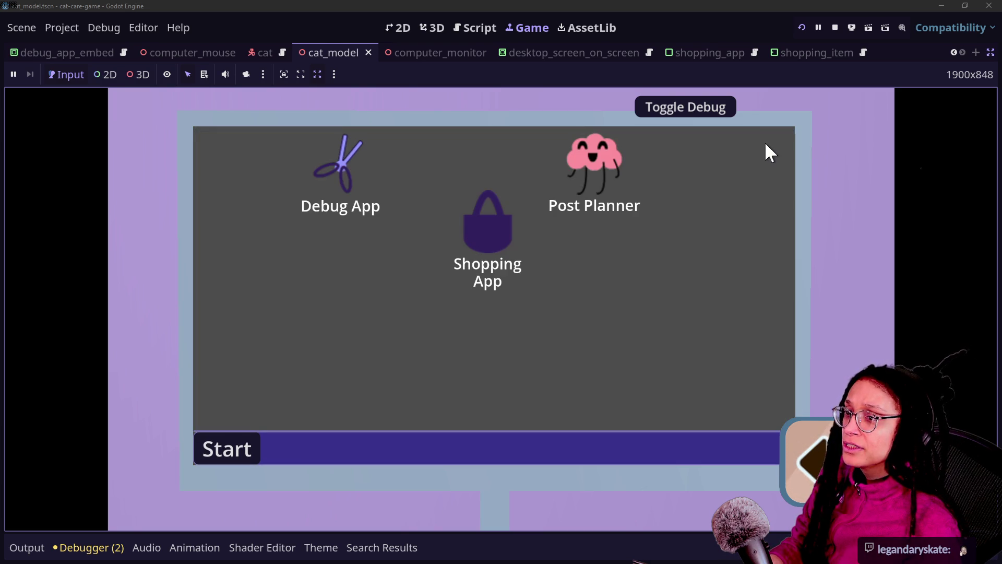
double_click(466, 268)
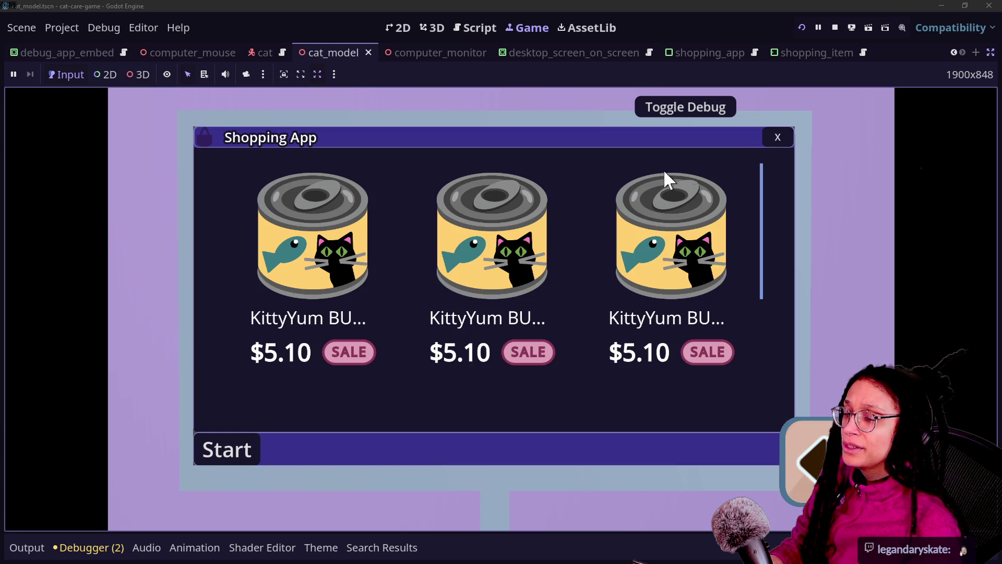
click(777, 137)
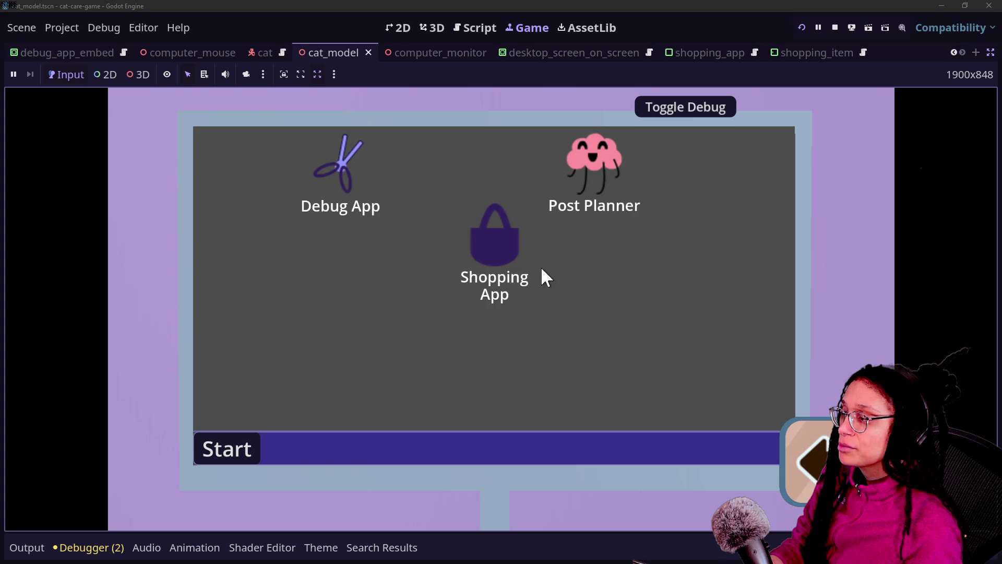
Step: Keep reopening and closing the Shopping App, nudge its icon up-left, and leave the computer
double_click(512, 246)
click(778, 137)
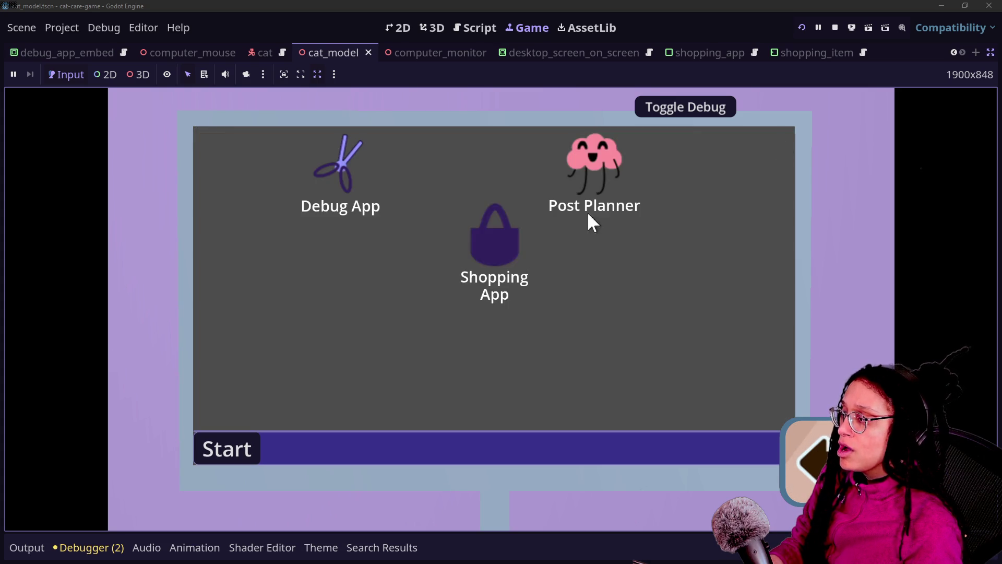
double_click(517, 256)
click(772, 144)
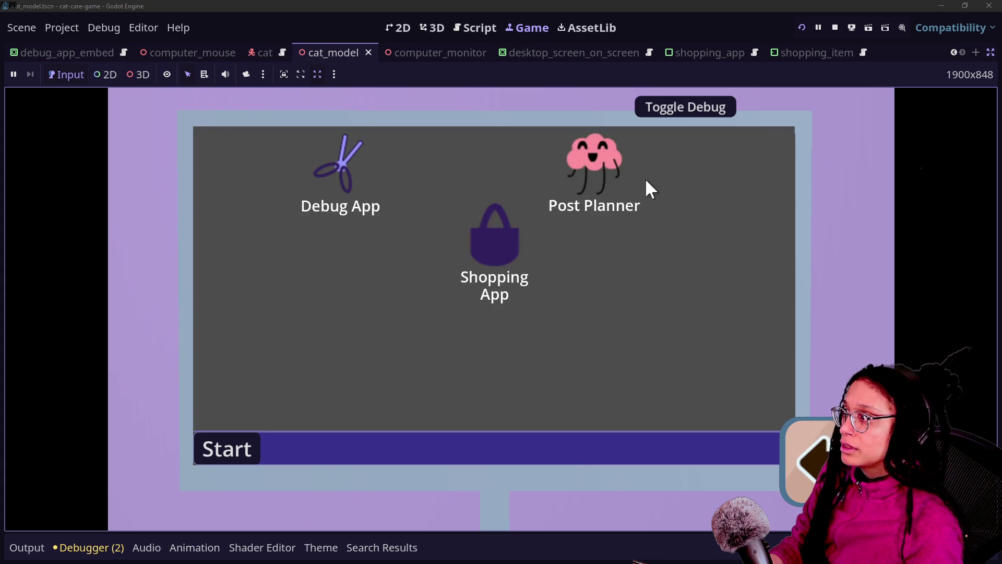
double_click(493, 250)
click(775, 146)
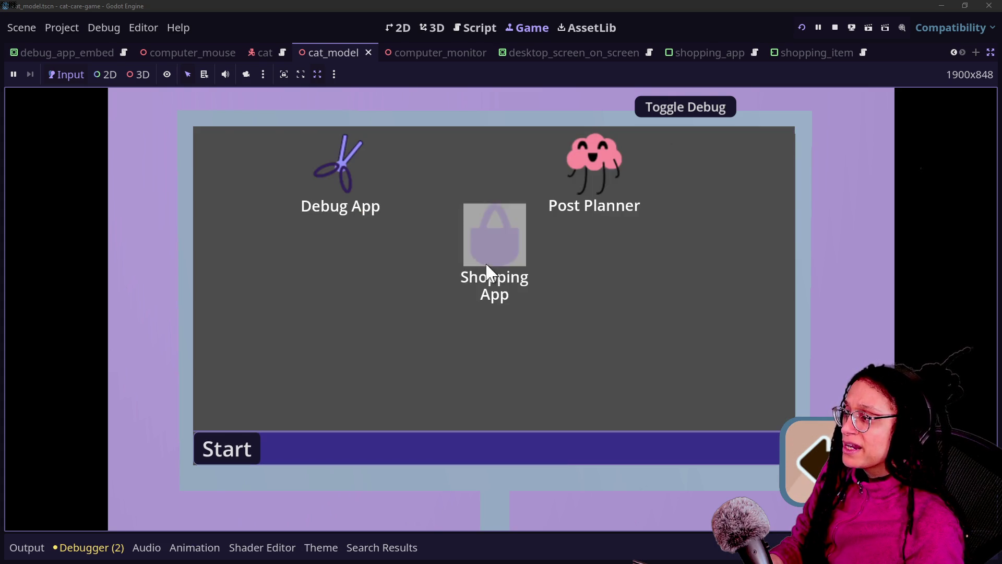
double_click(483, 270)
click(767, 149)
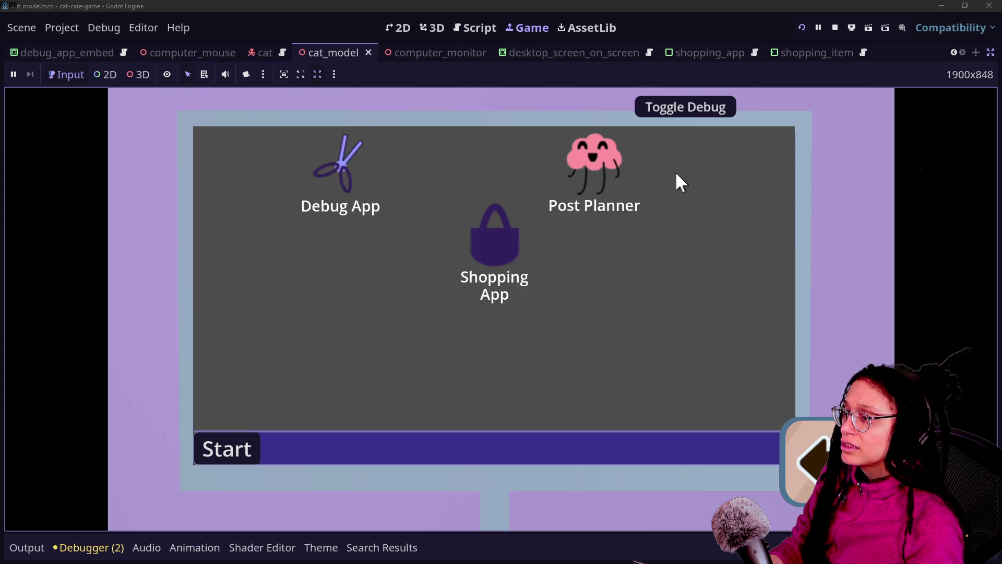
double_click(517, 256)
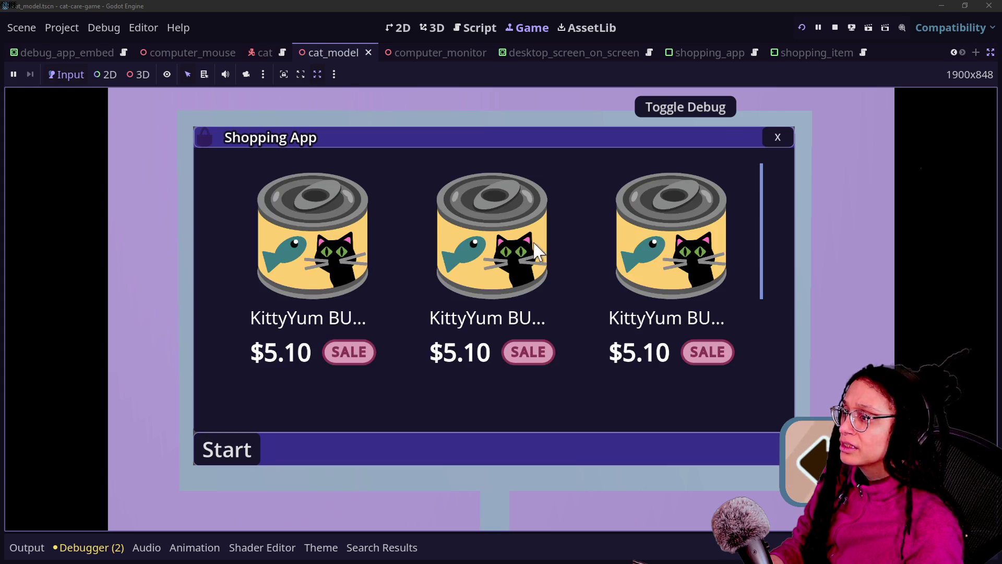
click(777, 134)
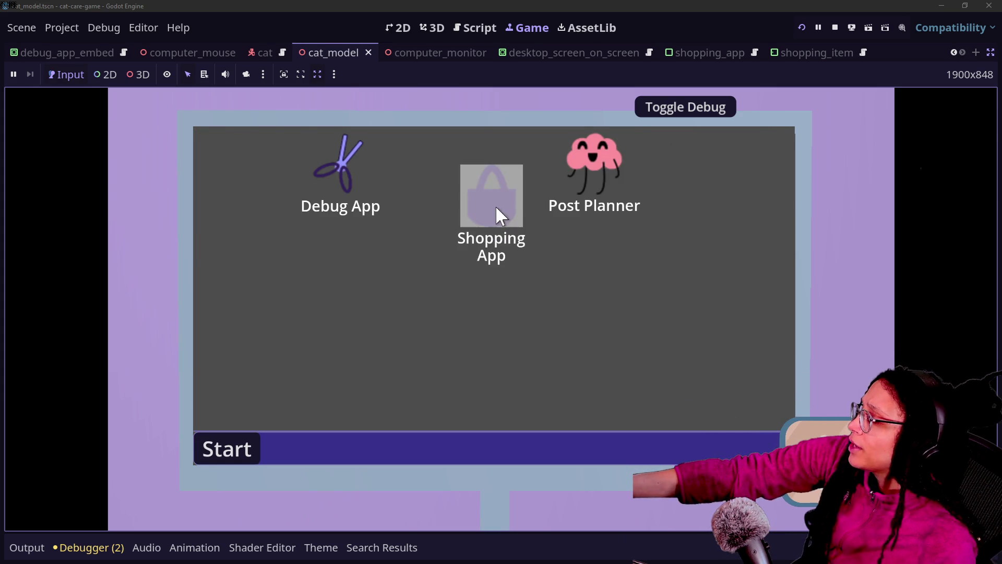
double_click(511, 209)
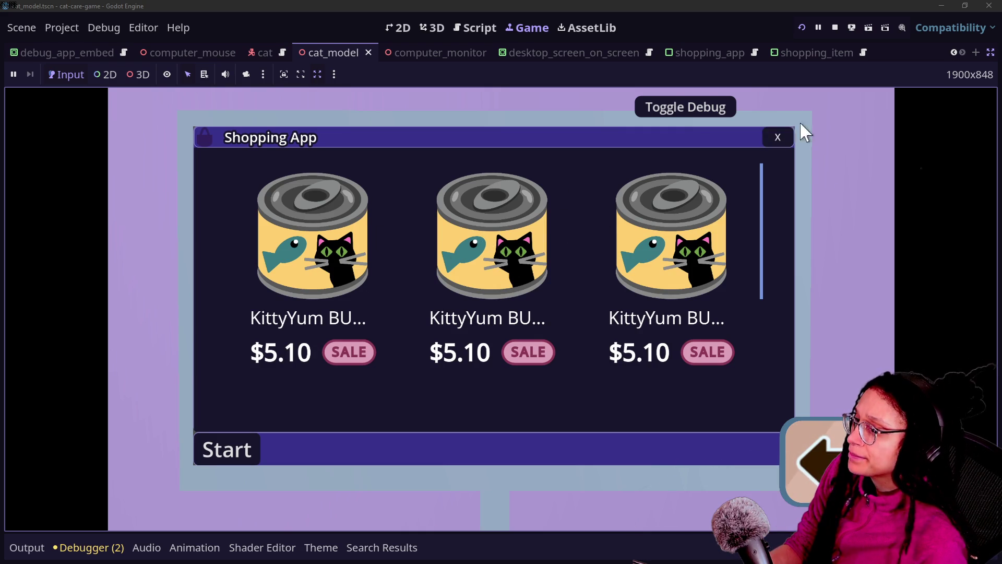
click(764, 139)
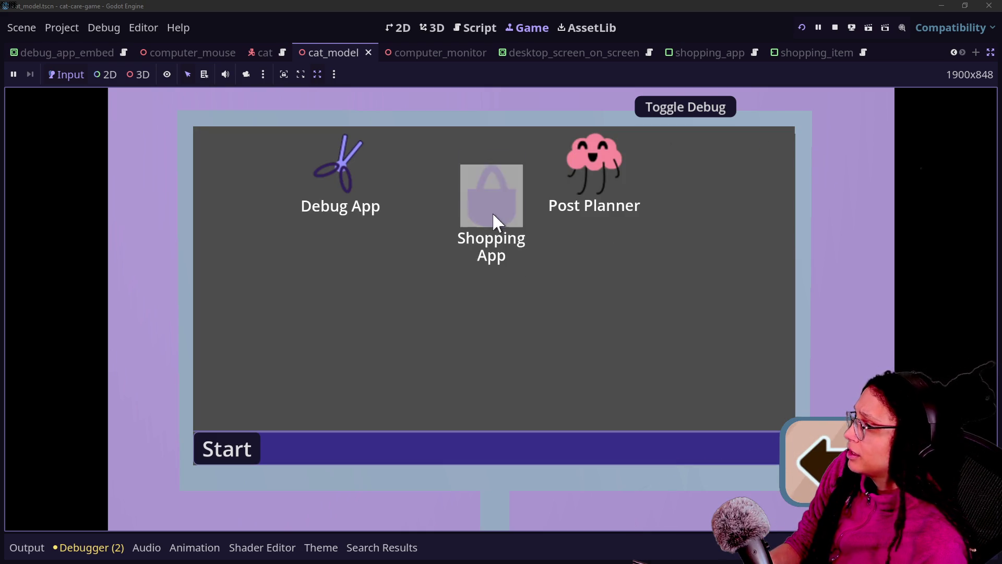
drag(494, 214, 478, 193)
click(805, 483)
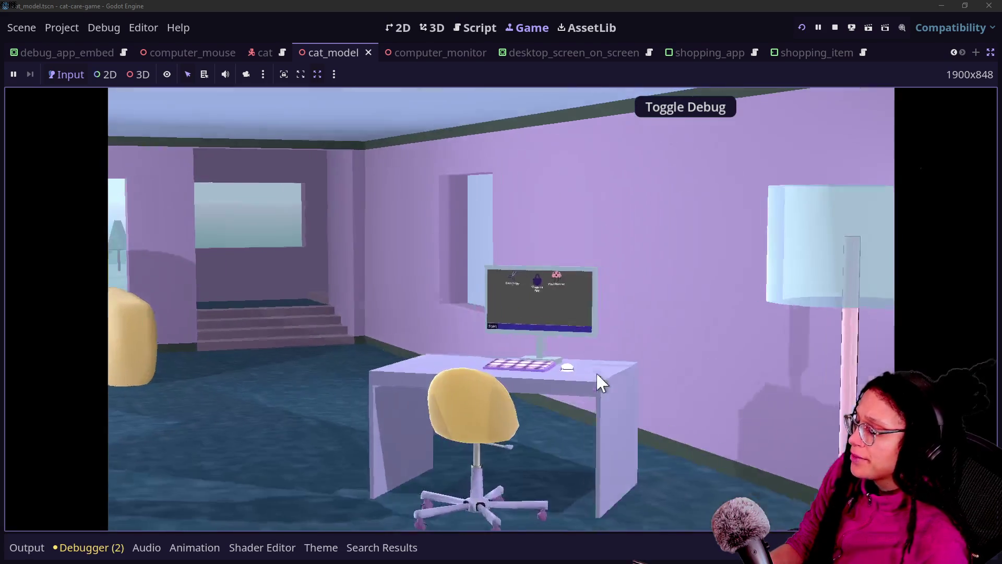
Step: Zoom into the desktop, open, scroll and close the Shopping App twice, then Escape to the room
click(596, 372)
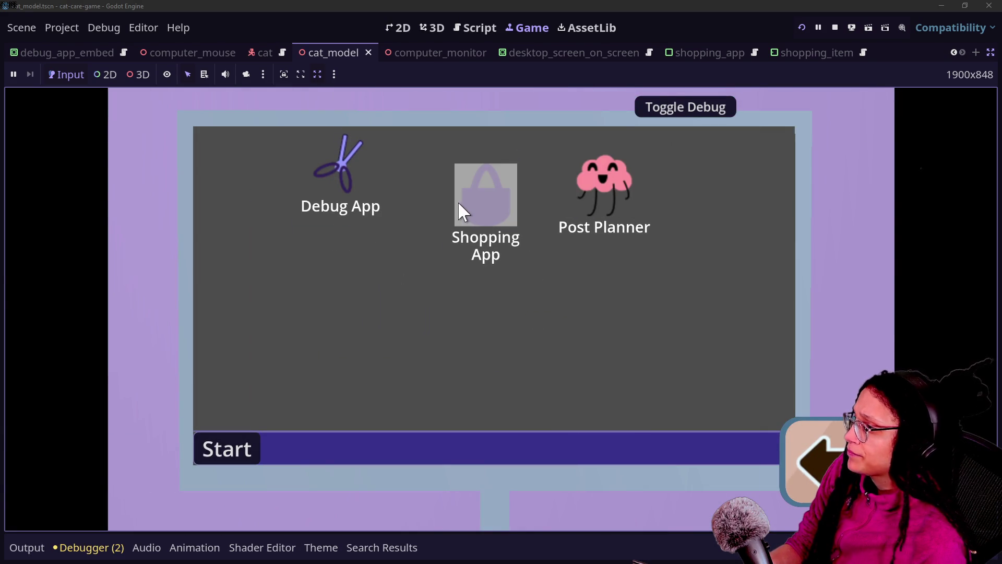
double_click(493, 198)
scroll(456, 264, down, 3)
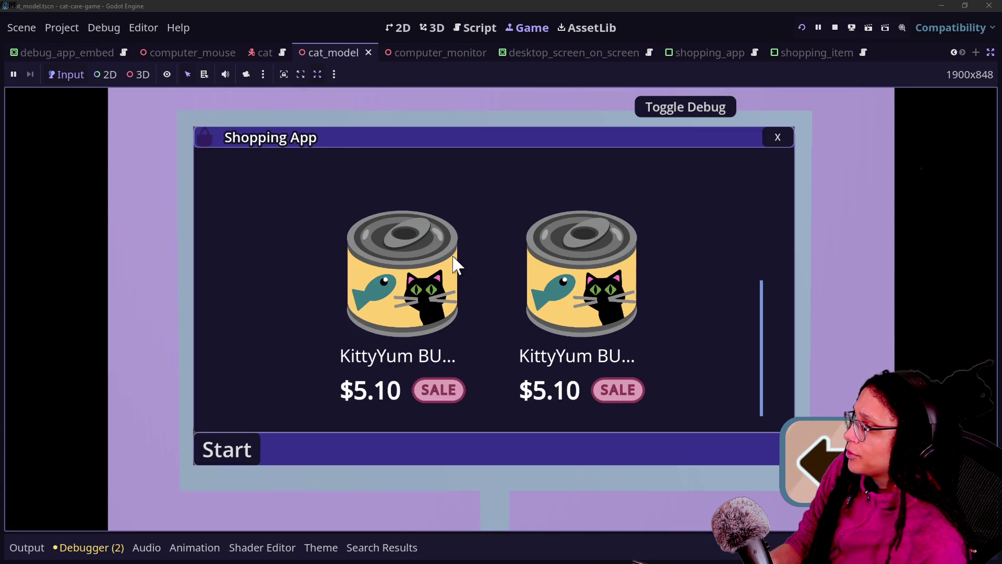
scroll(414, 282, up, 3)
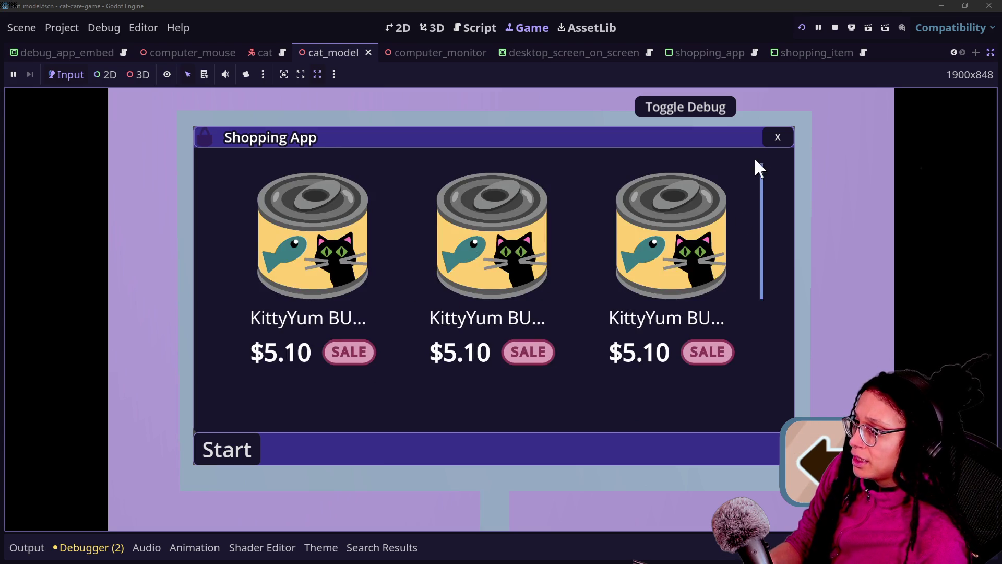
click(777, 137)
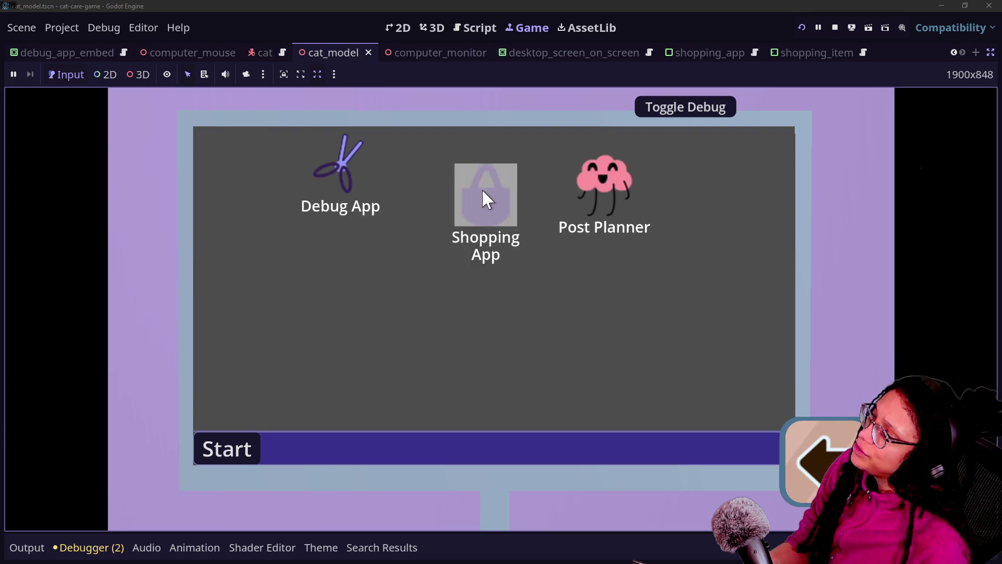
double_click(457, 201)
scroll(380, 224, down, 3)
scroll(393, 235, up, 3)
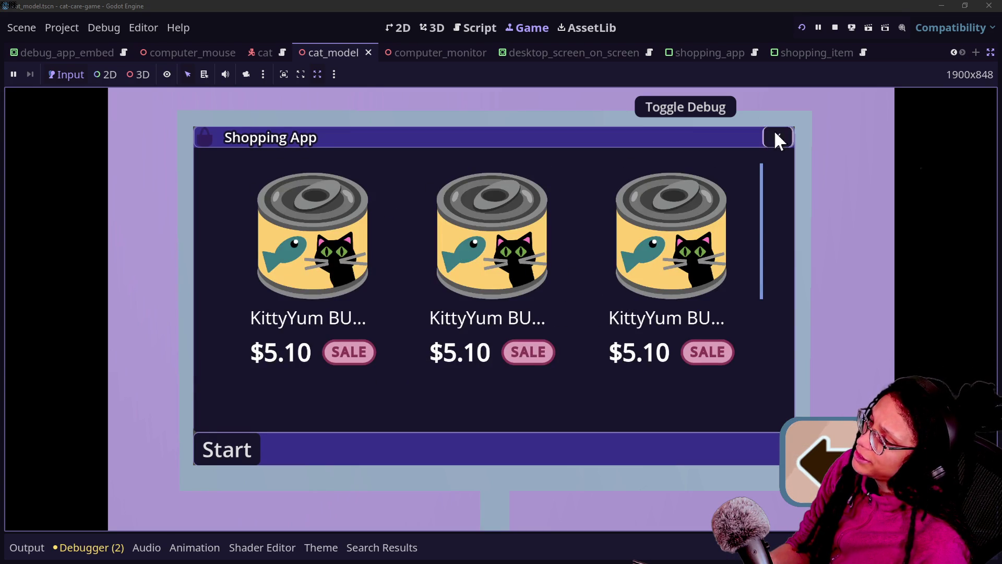
click(778, 138)
key(Escape)
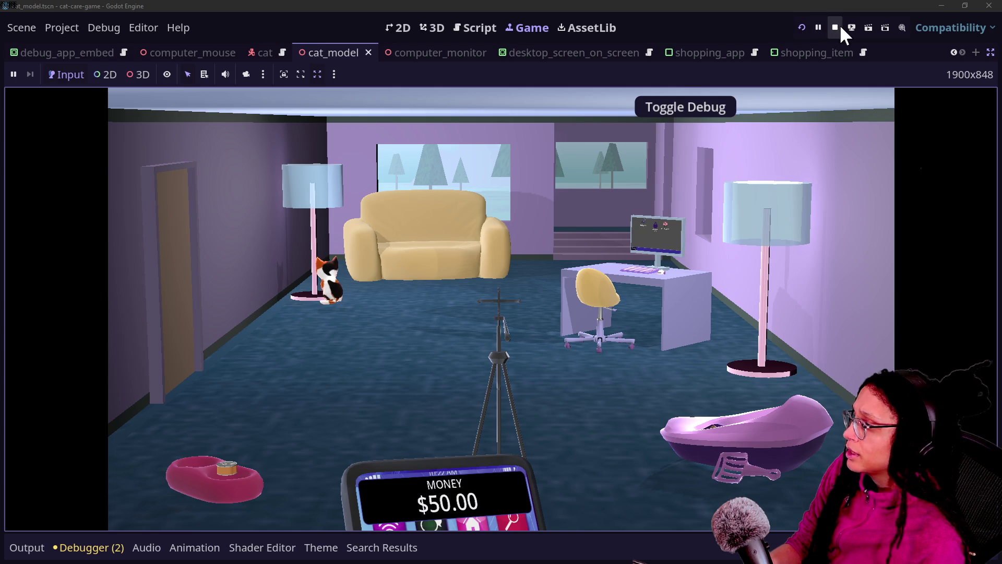
Step: Stop the game and comment out the null-check block on lines 13–16
click(840, 26)
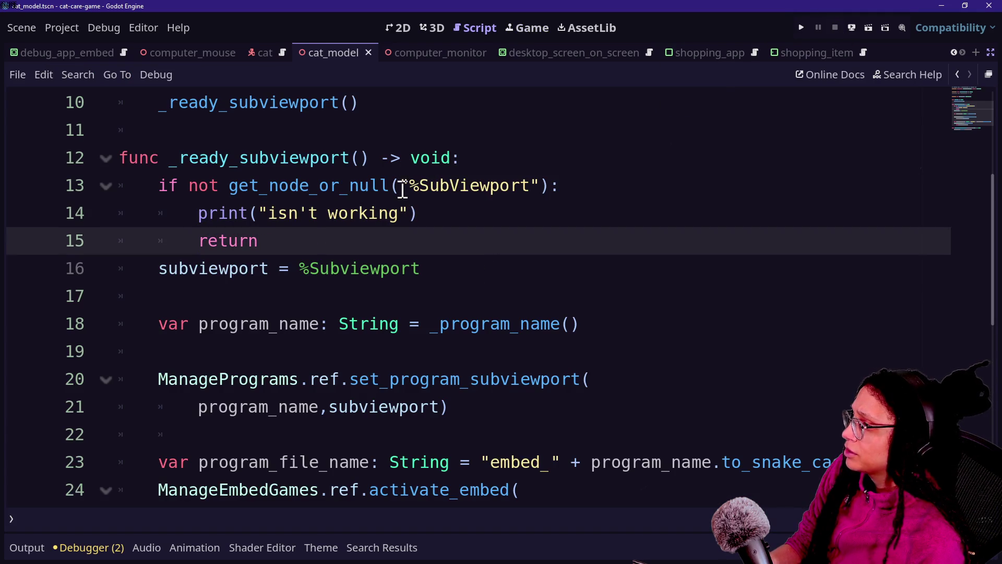
drag(391, 185, 425, 226)
click(425, 226)
scroll(430, 227, up, 3)
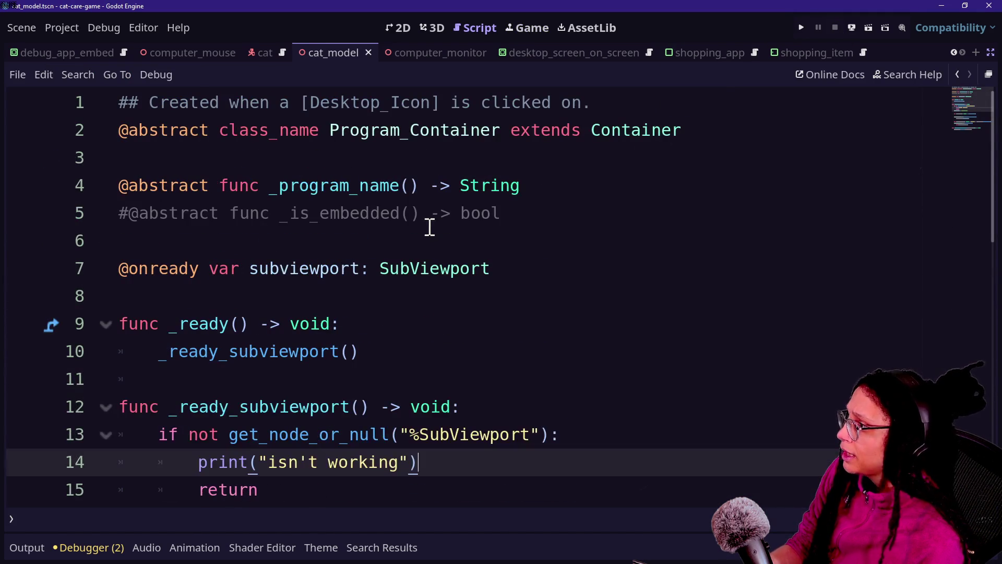
drag(226, 220, 452, 265)
click(452, 265)
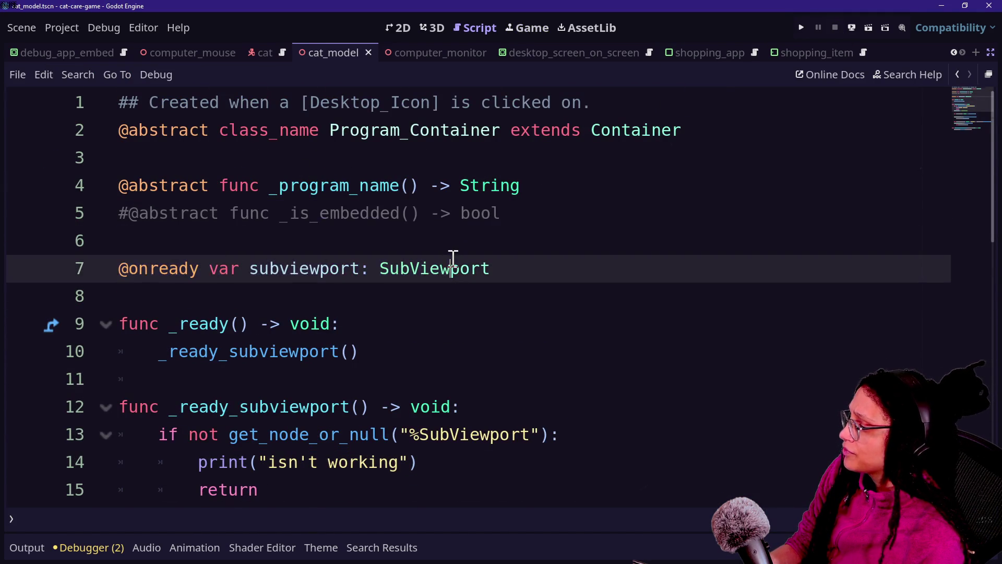
scroll(452, 265, down, 2)
click(400, 336)
drag(401, 342, 379, 275)
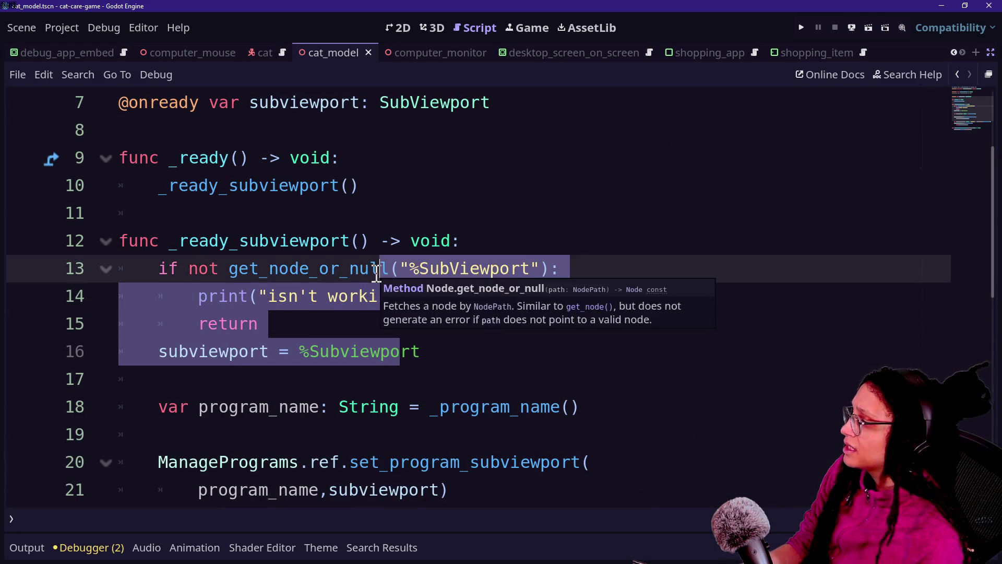
key(ctrl+k)
click(378, 271)
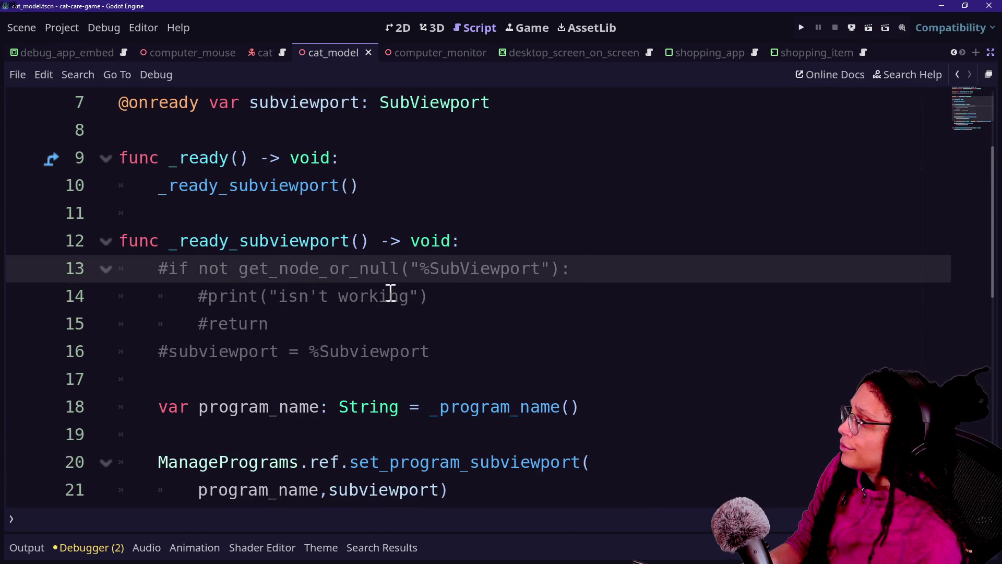
Step: Check line 14's editing options and select the stray B in 'SubBiewport'
right_click(391, 293)
click(359, 351)
click(360, 264)
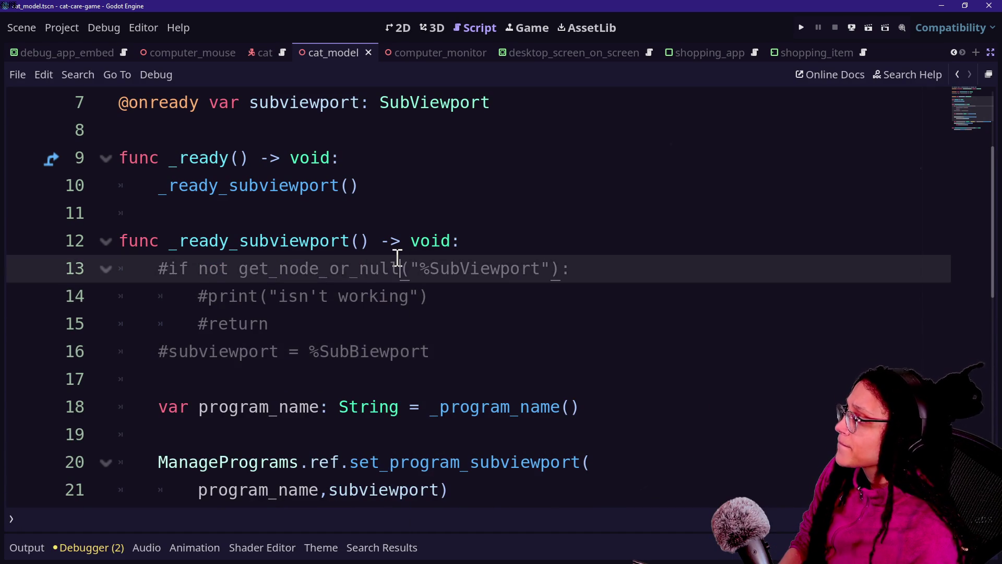
scroll(397, 256, up, 2)
scroll(333, 463, down, 2)
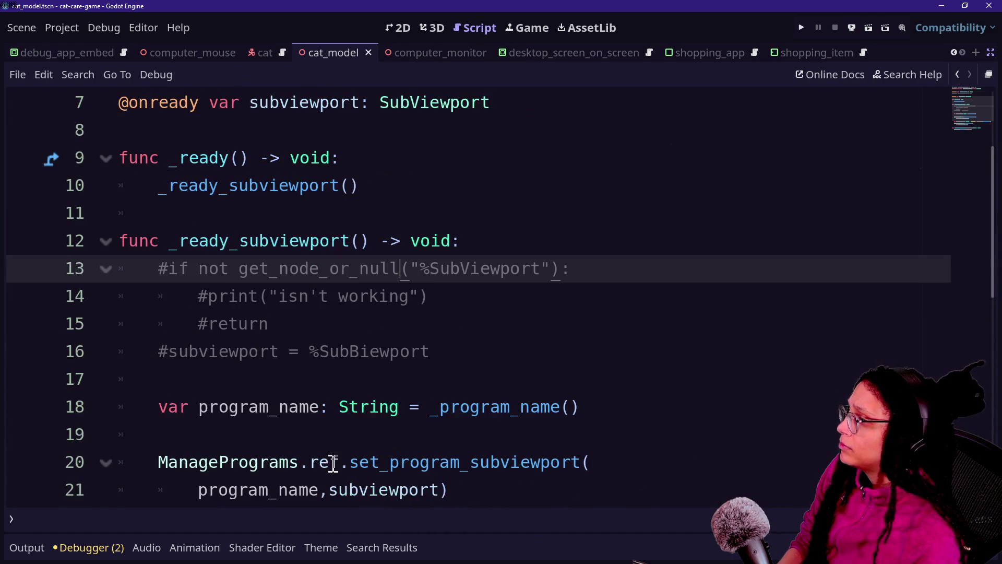
text(V)
drag(349, 359, 360, 352)
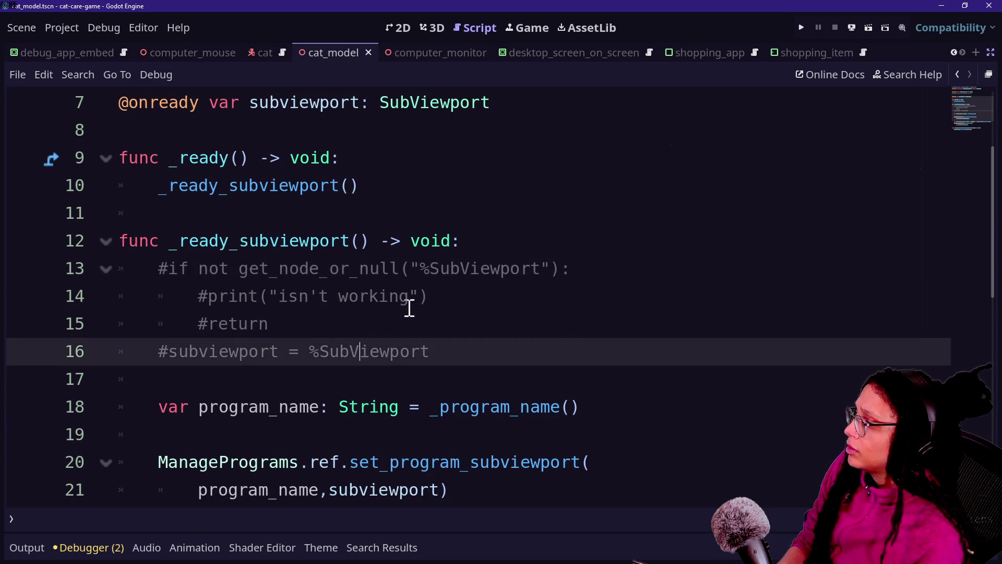
click(420, 128)
click(398, 101)
key(ctrl+k)
click(265, 159)
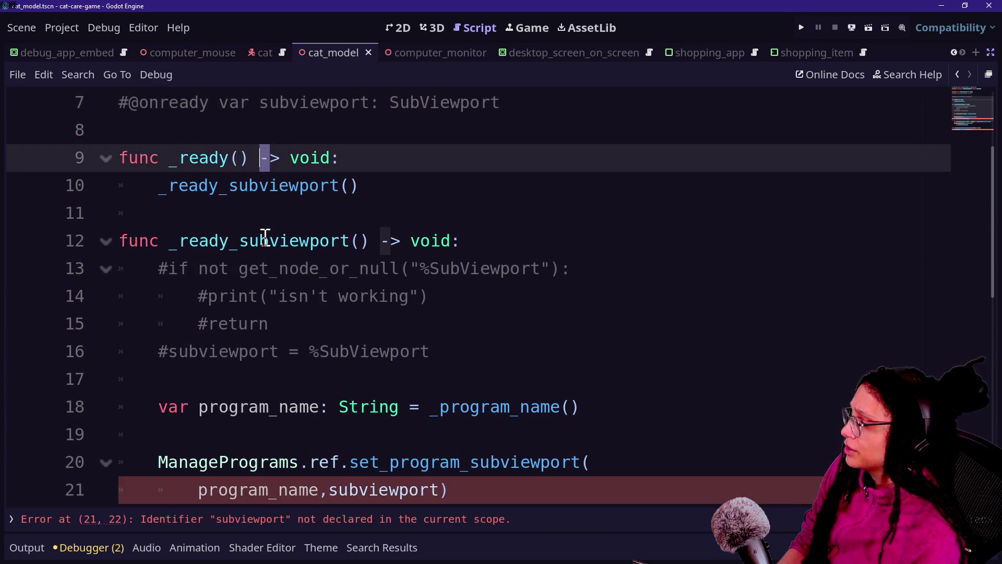
Step: Replace the subviewport argument on line 21 with %SubViewport
scroll(264, 236, down, 3)
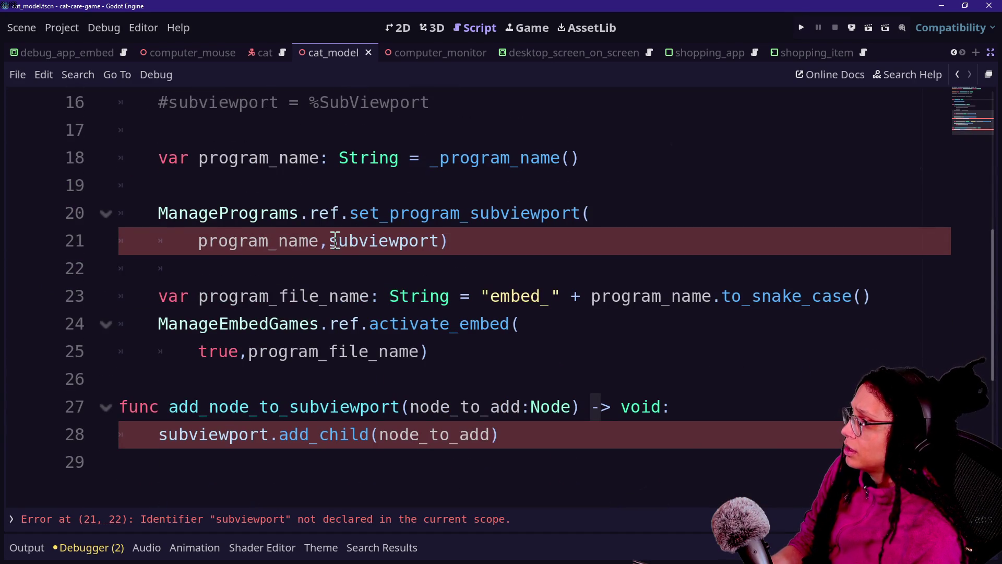
double_click(336, 241)
text(D)
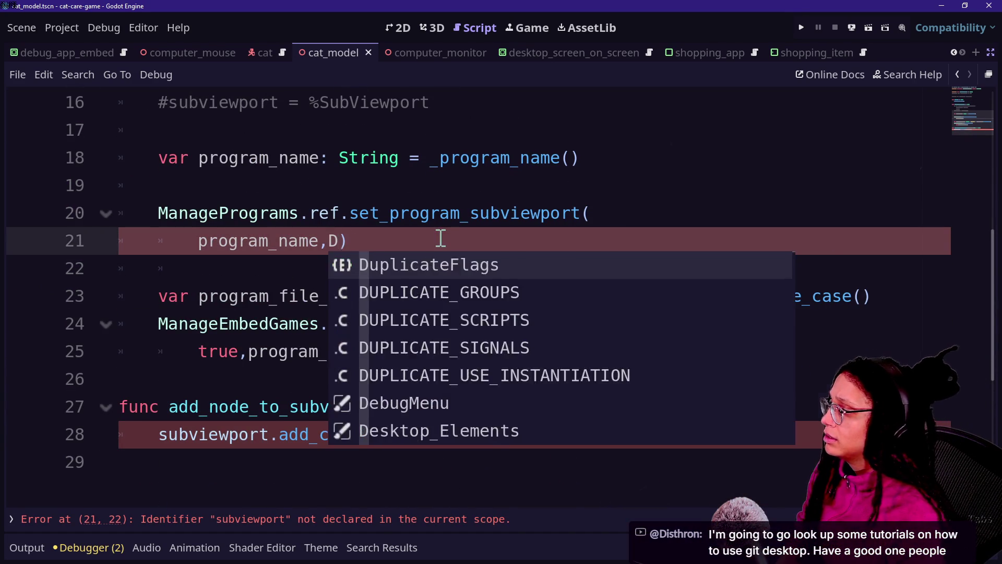
key(BackSpace)
key(BackSpace)
text(,Su)
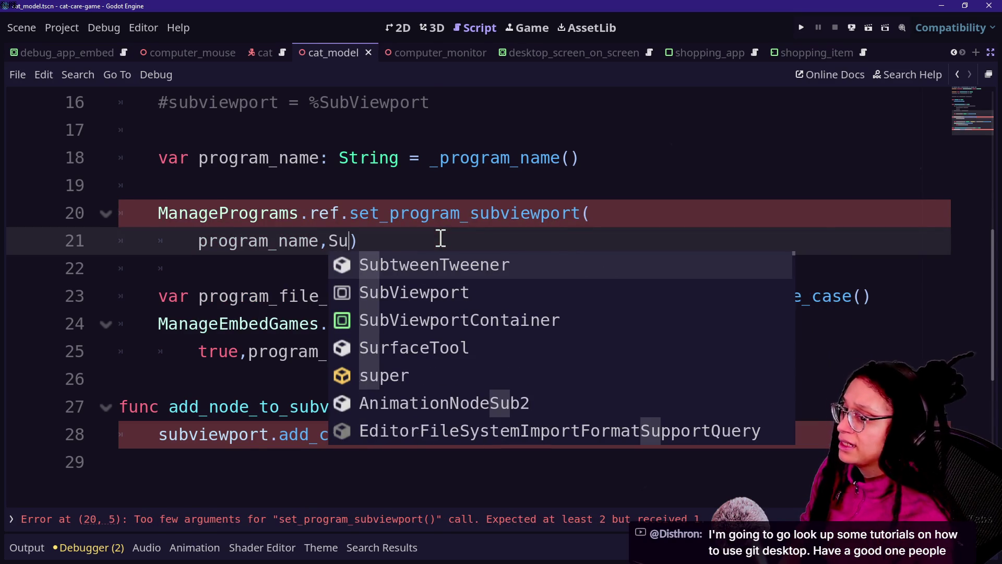
key(BackSpace)
key(BackSpace)
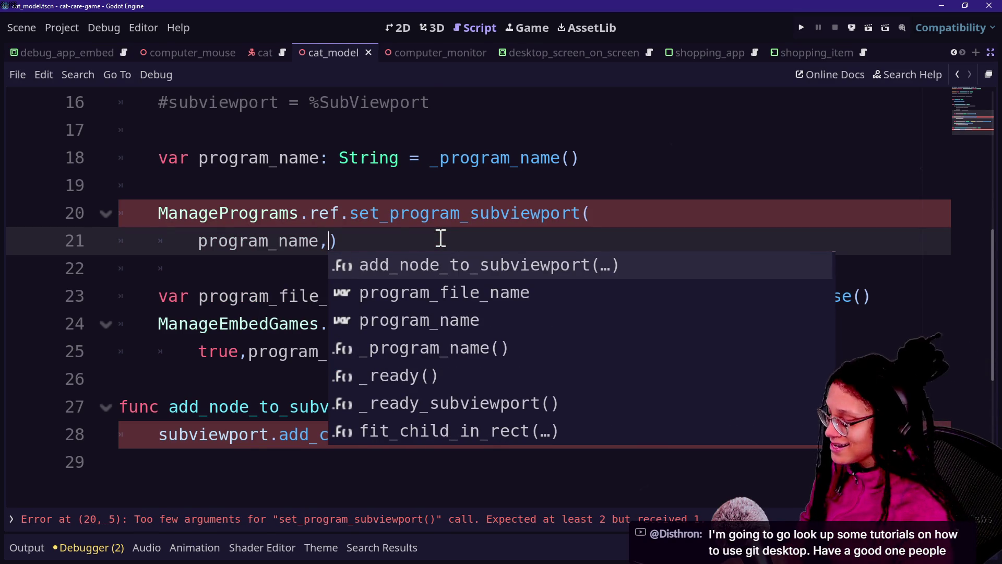
key(Escape)
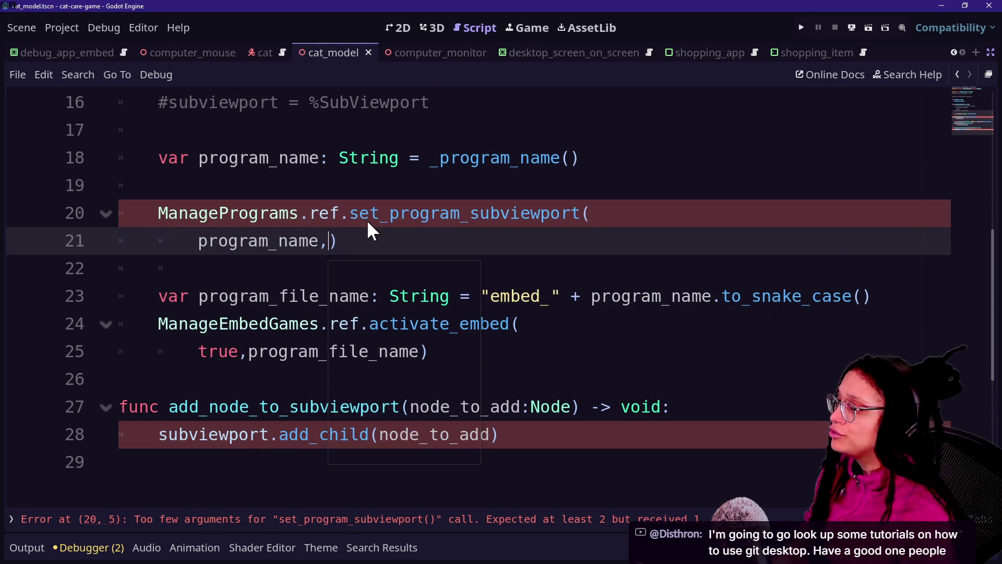
text(%)
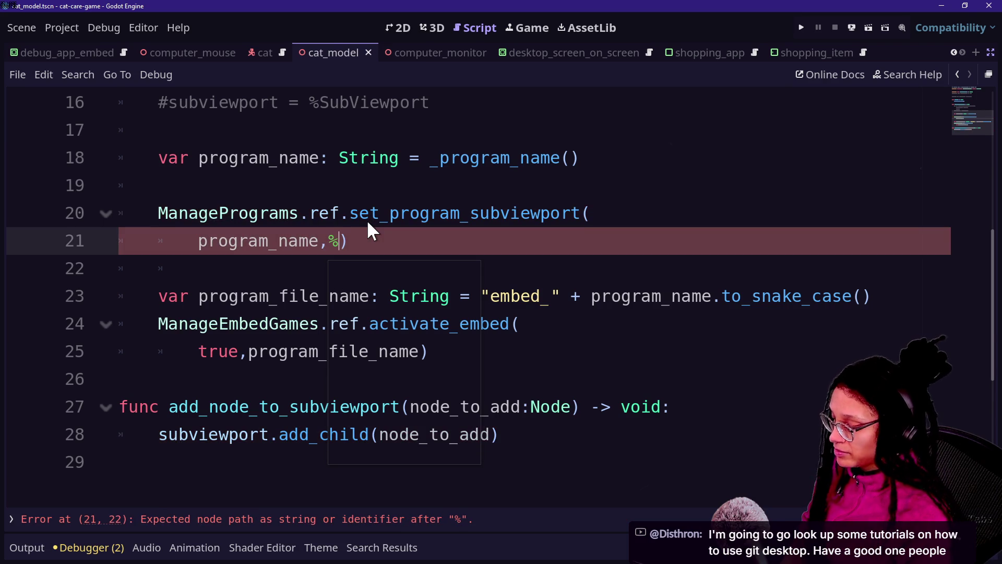
text(ubvie)
key(BackSpace)
key(BackSpace)
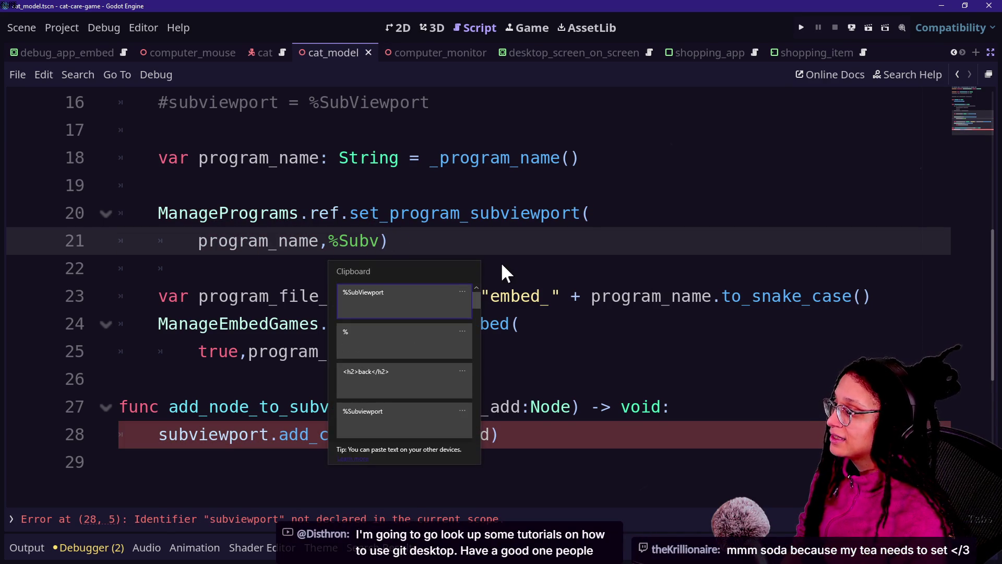
key(Escape)
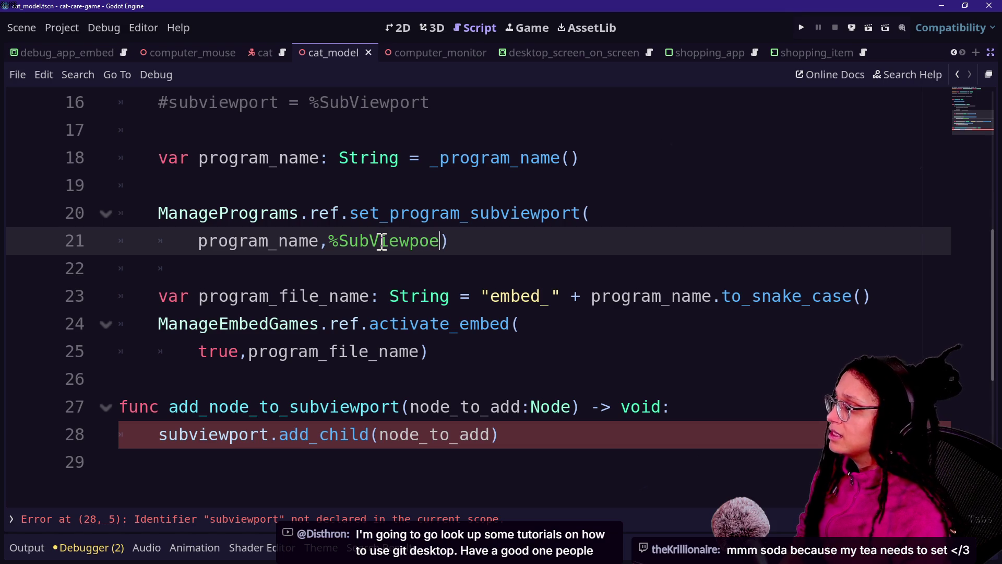
text(rt)
Step: Put %SubViewport in place of subviewport on line 28, then save and run the game
drag(335, 240, 449, 242)
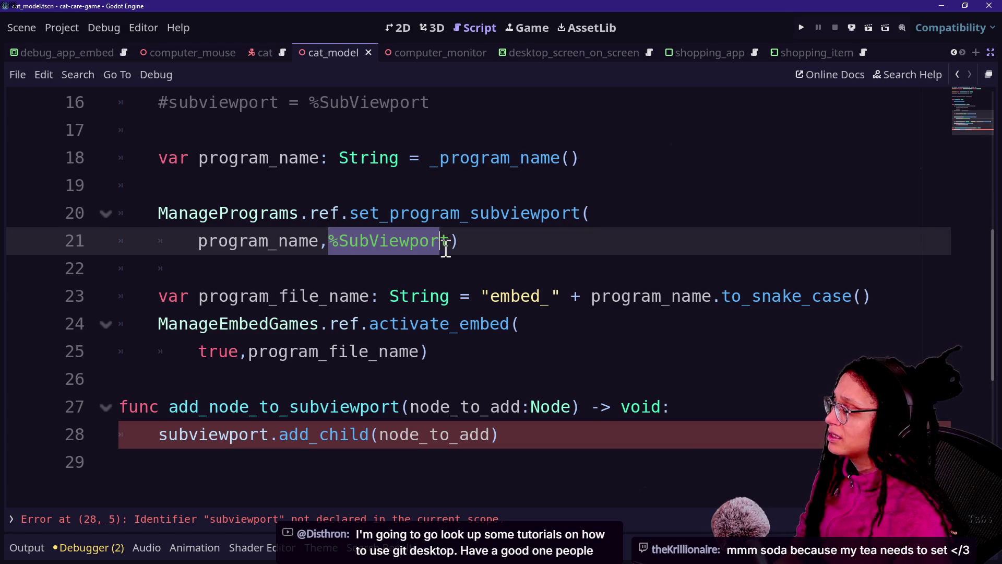
double_click(171, 433)
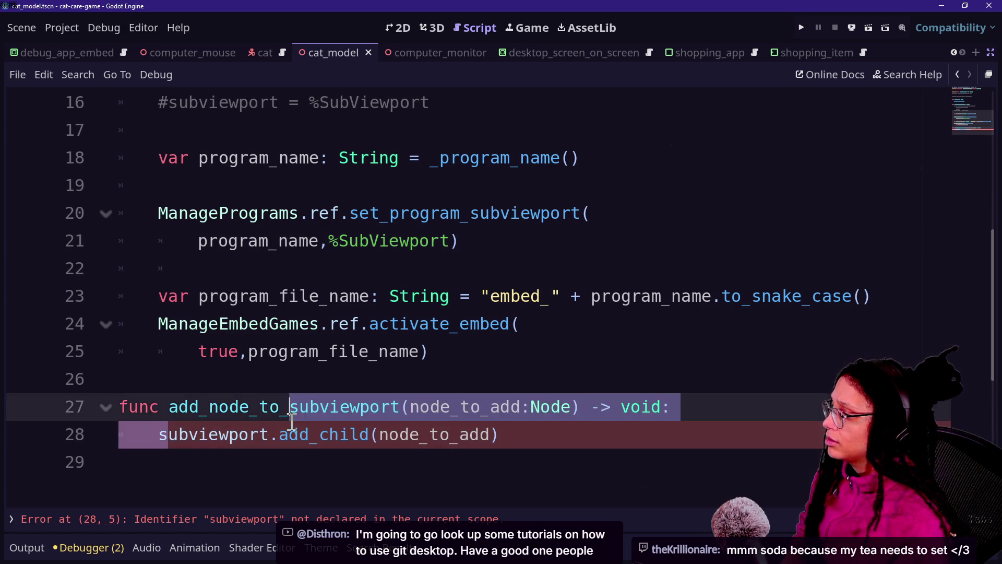
key(ctrl+v)
key(F5)
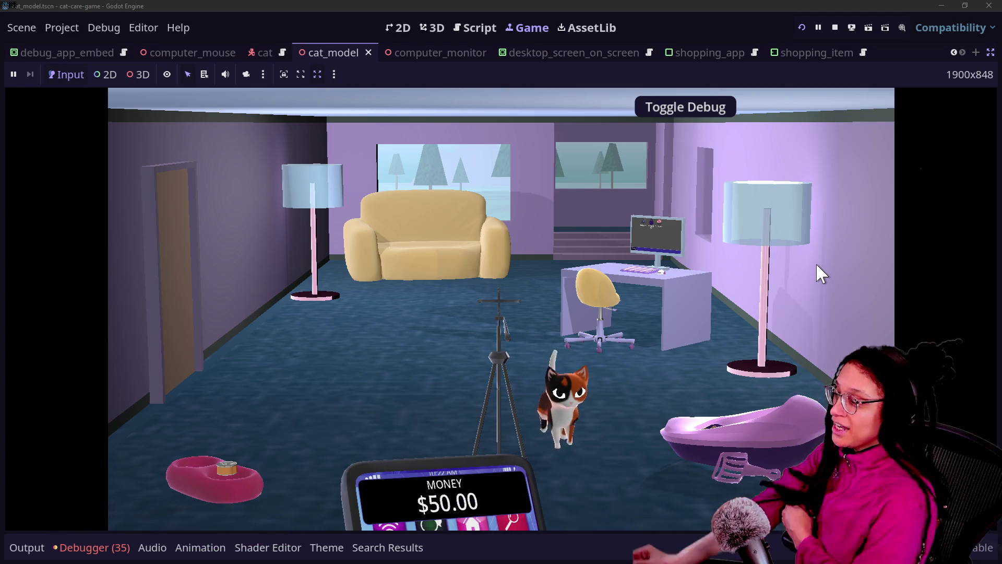
Step: Show the debugger errors, restart the game, zoom onto the desk computer, and open and close Post Planner
click(67, 556)
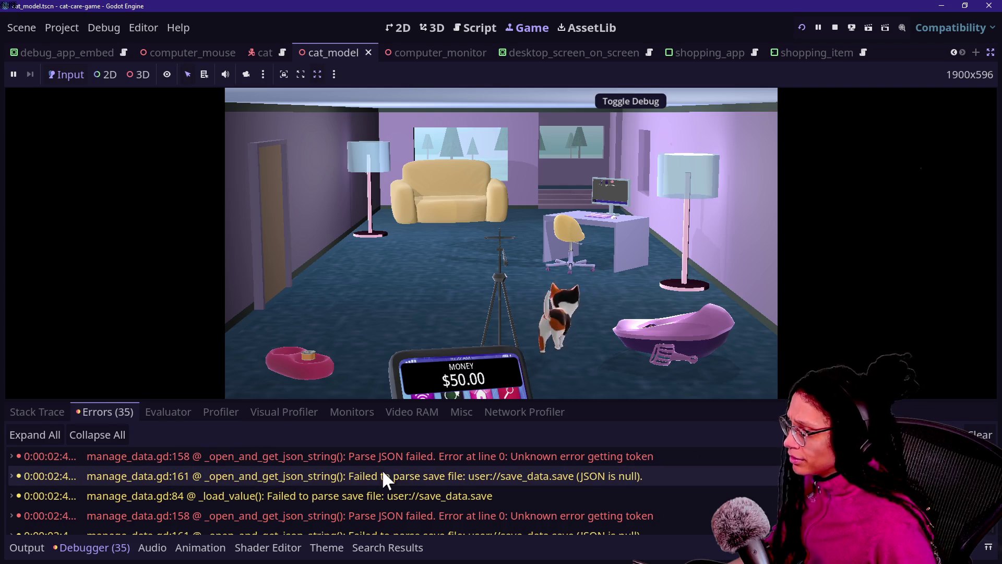
scroll(325, 456, up, 1)
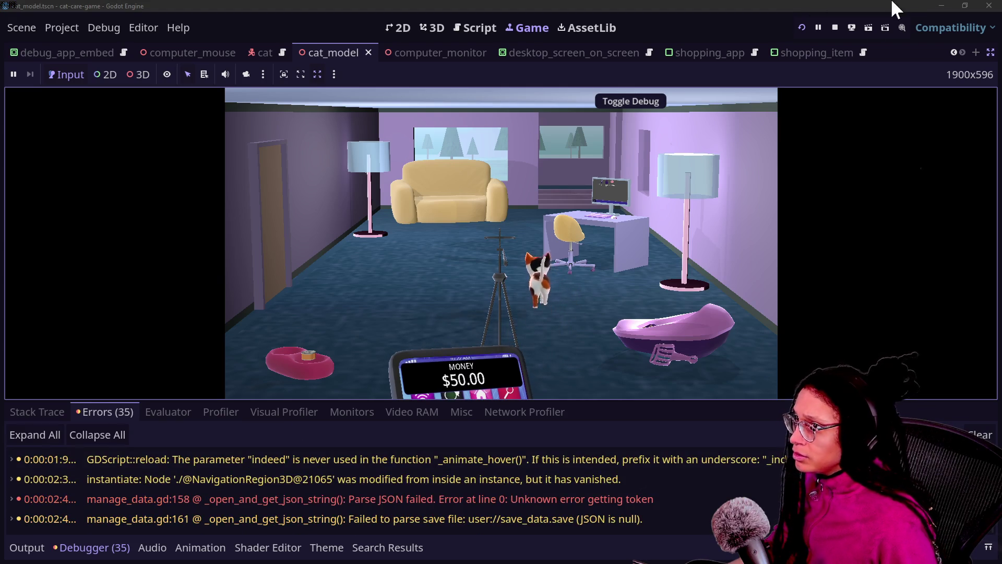
click(802, 28)
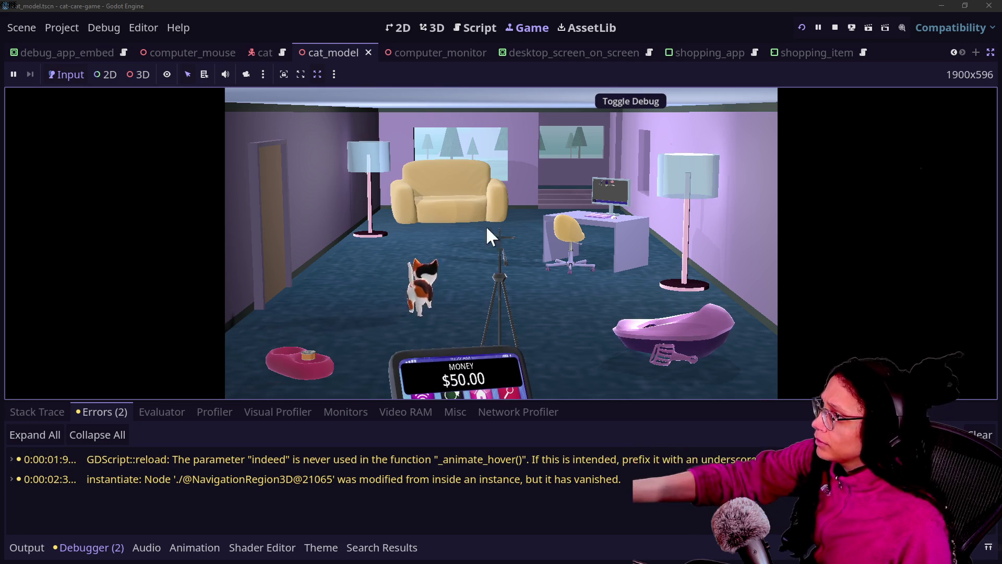
click(623, 235)
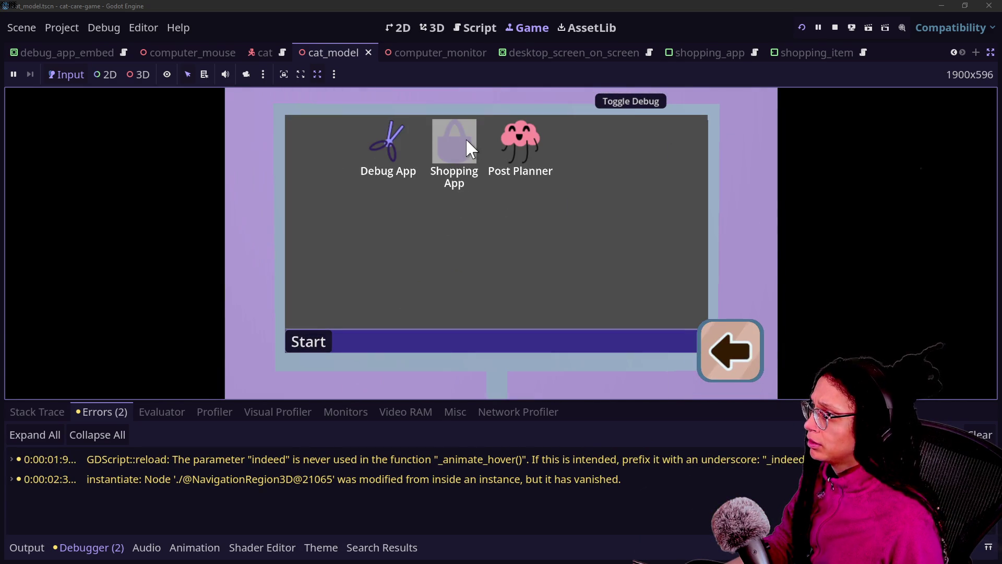
click(514, 137)
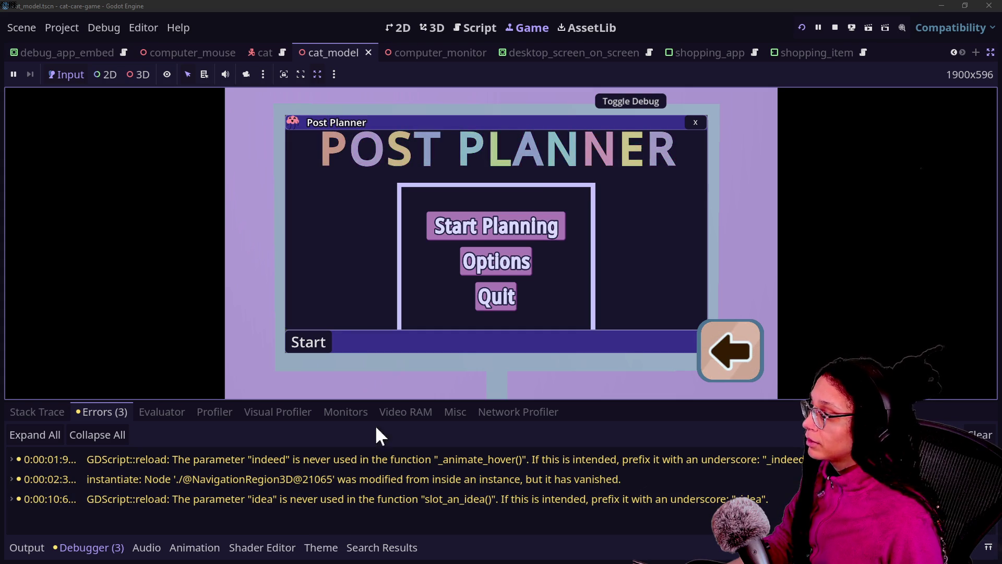
click(700, 123)
Step: Open the Shopping App in the game, scroll through it, and close it
double_click(456, 137)
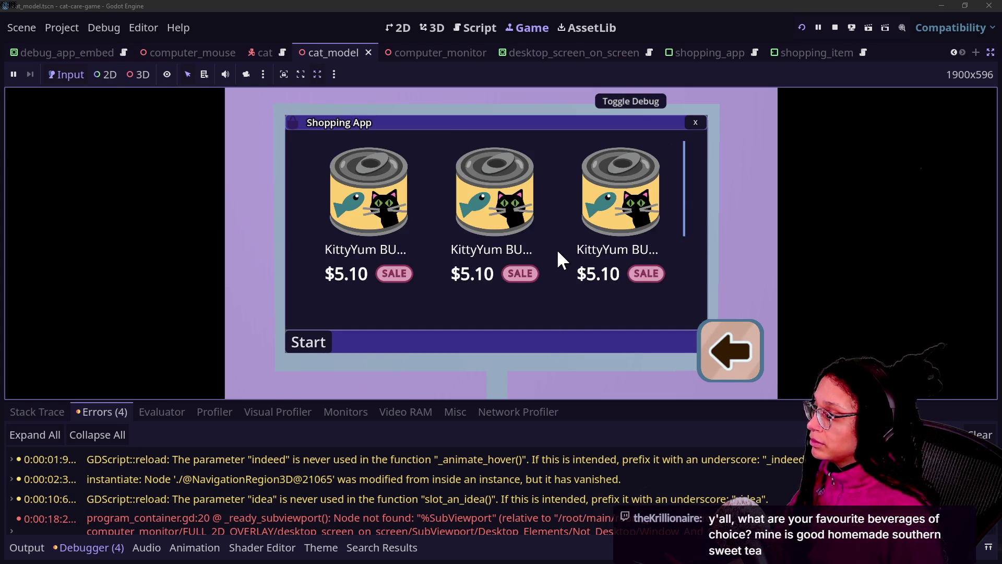
scroll(557, 249, down, 3)
scroll(430, 514, down, 1)
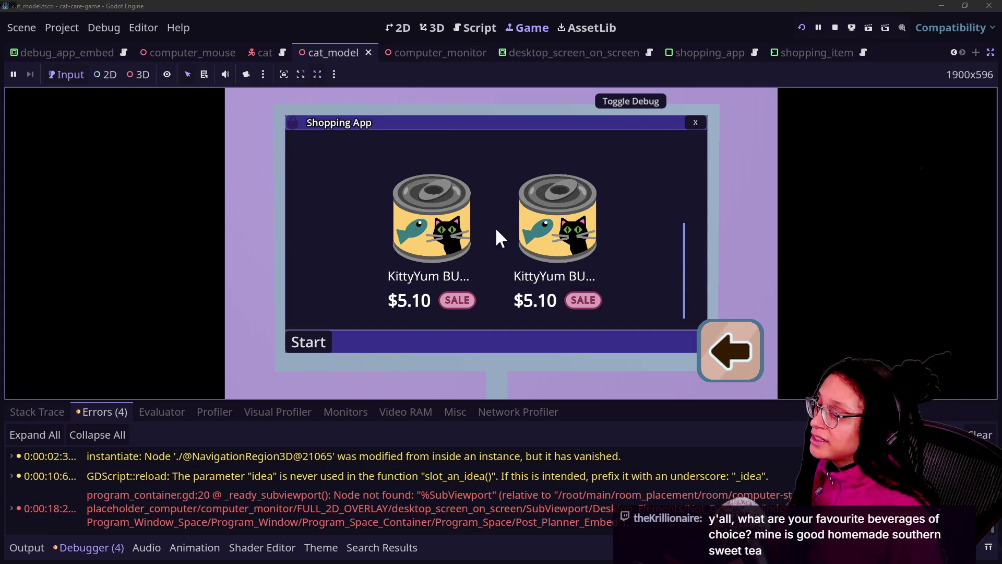
click(700, 122)
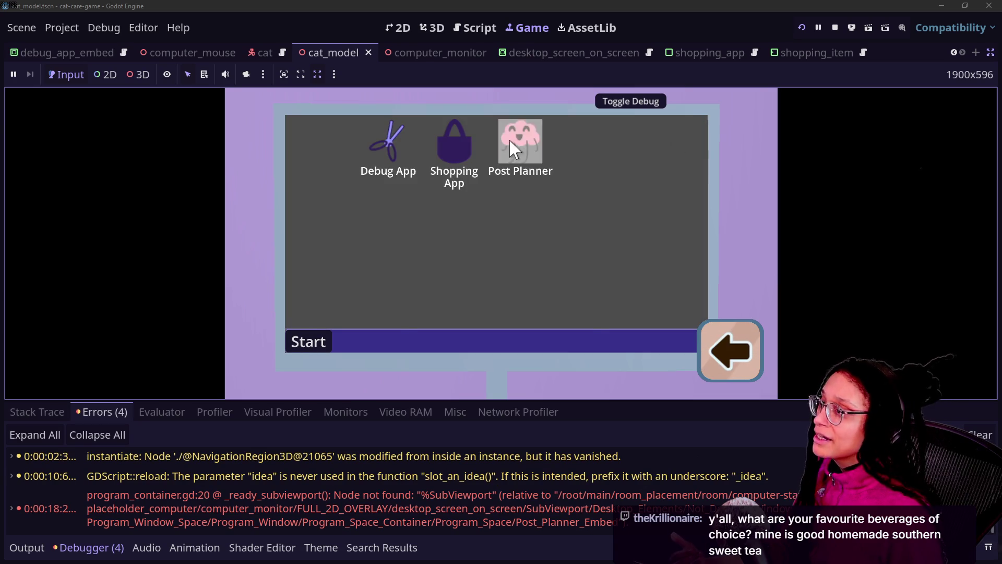
Step: Reopen and close Post Planner and the Shopping App, then jump to the program_container.gd:20 error code
double_click(520, 139)
click(694, 122)
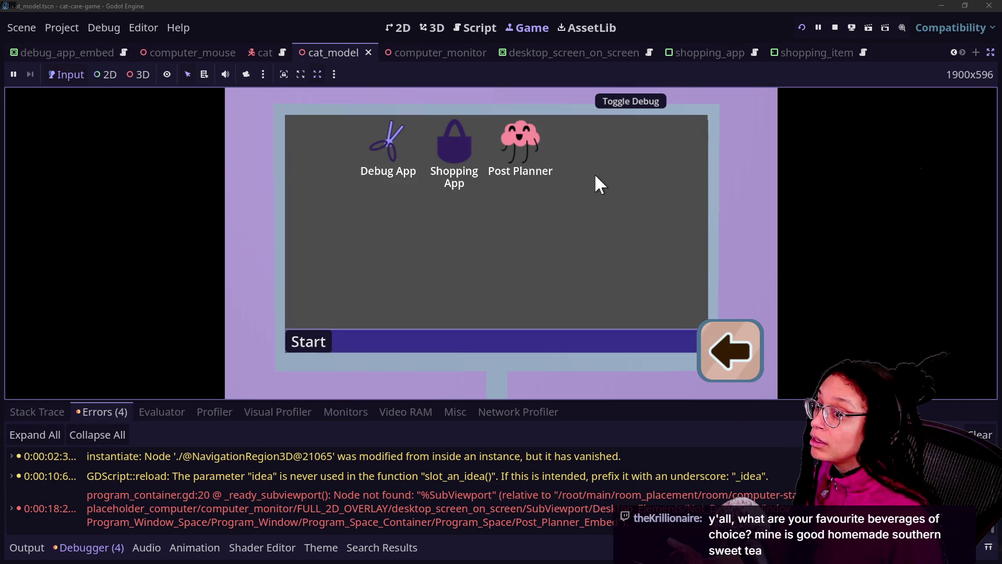
double_click(454, 179)
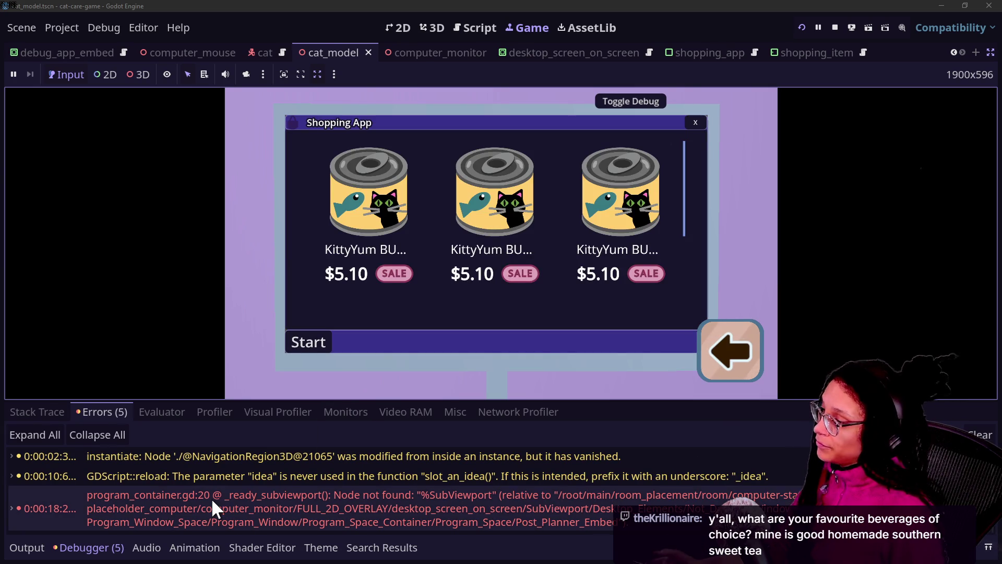
scroll(211, 497, down, 4)
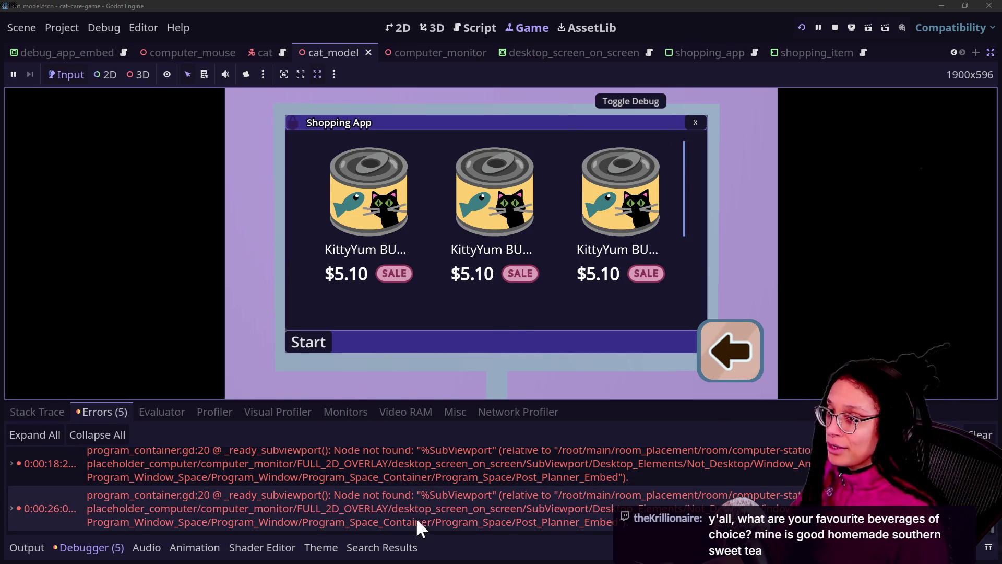
click(690, 127)
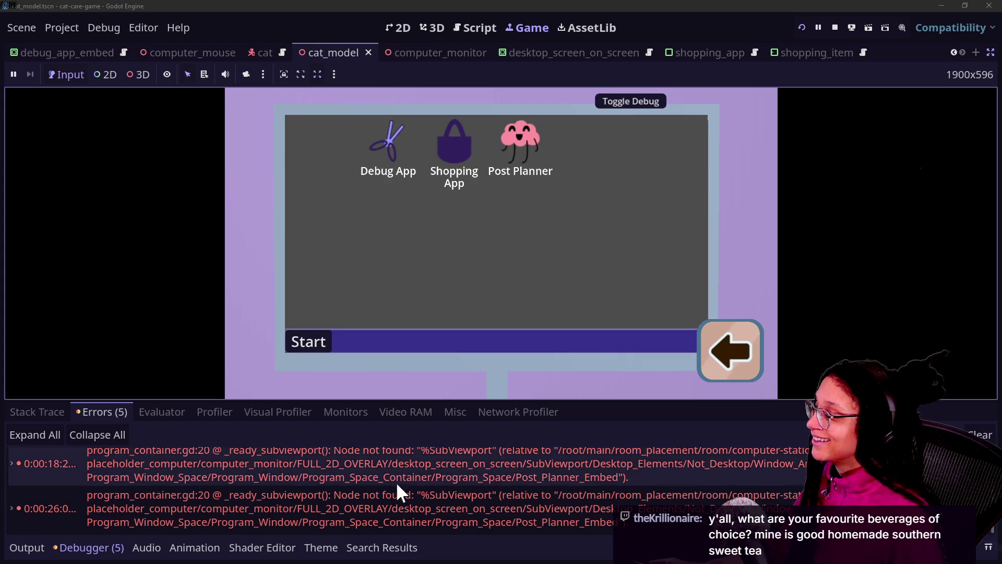
click(387, 488)
drag(328, 272, 385, 272)
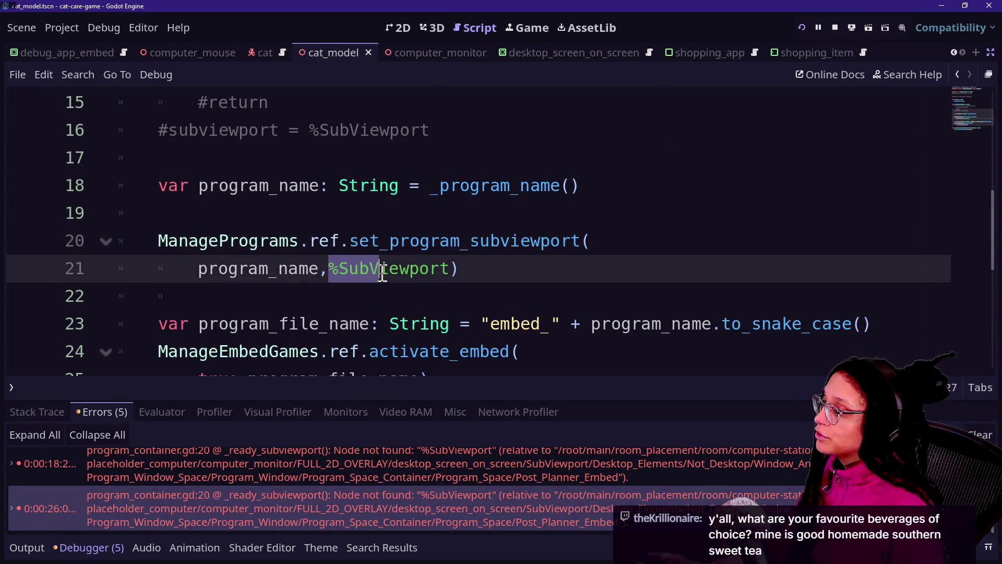
Step: Check the SubViewport class docs, relaunch with F5, and select the commented lines 13–16
click(383, 272)
mouse_move(383, 272)
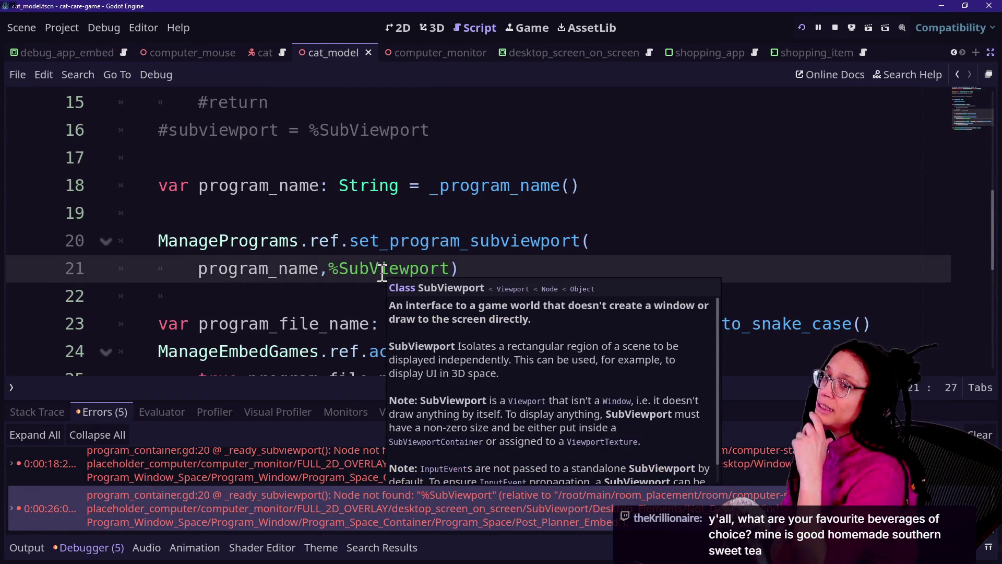
click(313, 105)
click(360, 213)
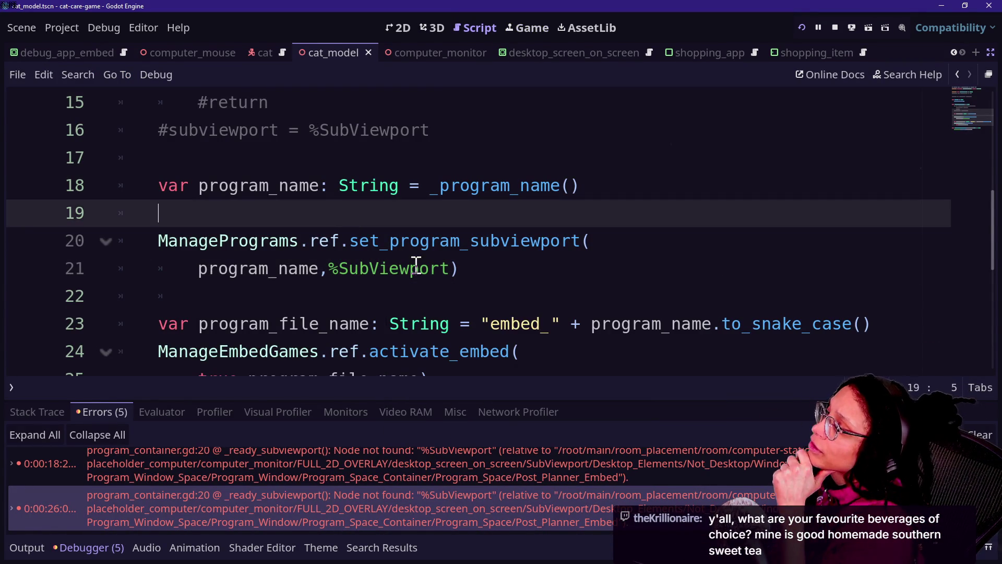
click(428, 276)
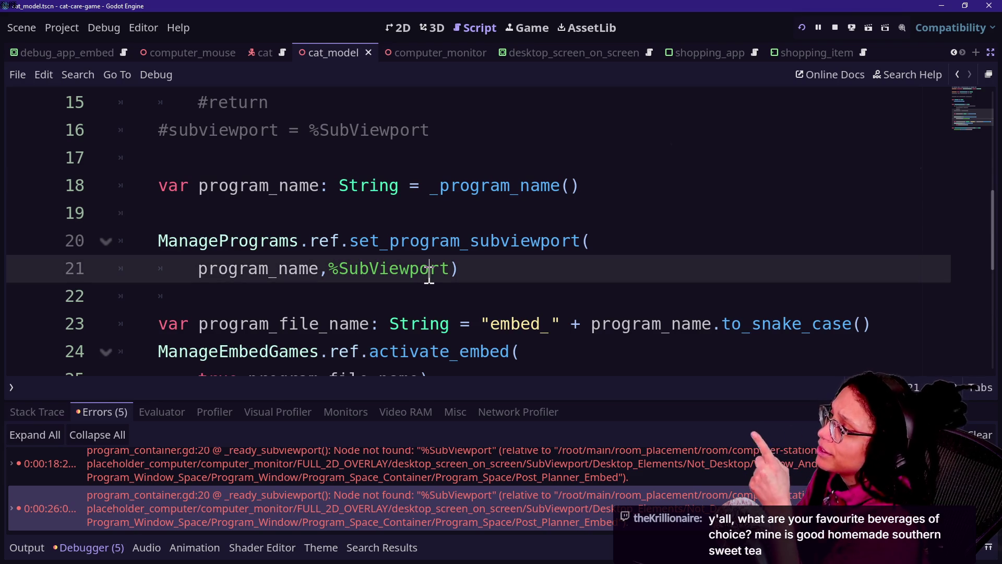
key(F5)
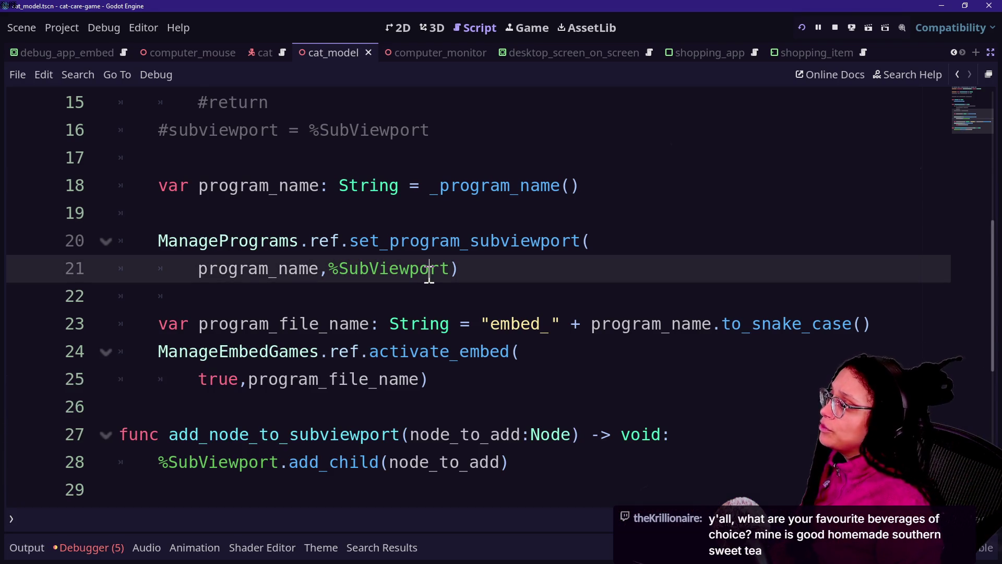
scroll(428, 275, up, 2)
drag(439, 131, 450, 206)
Step: Uncomment lines 13–16, delete the subviewport assignment line, and save
key(ctrl+k)
click(280, 164)
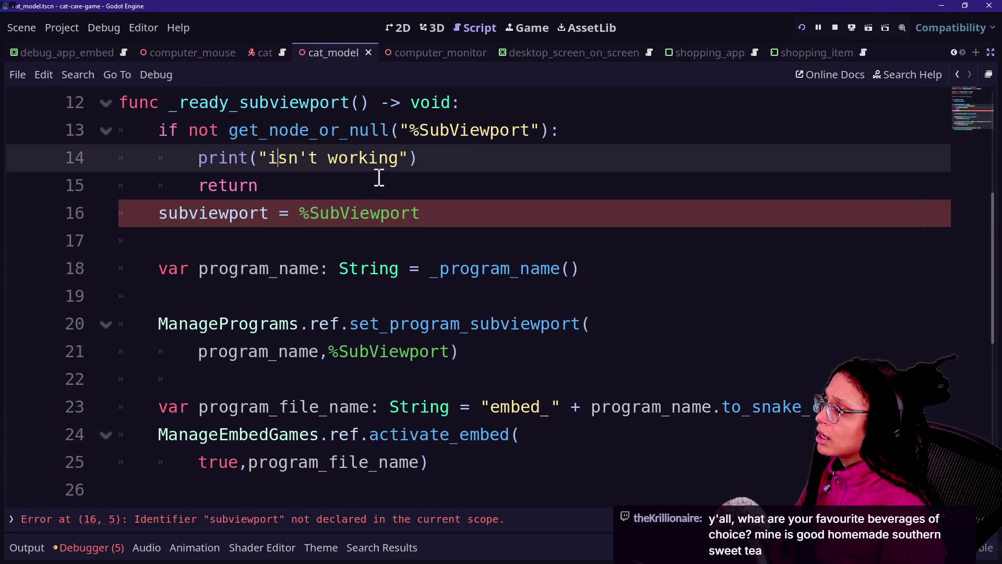
click(375, 185)
key(shift+Down)
key(shift+End)
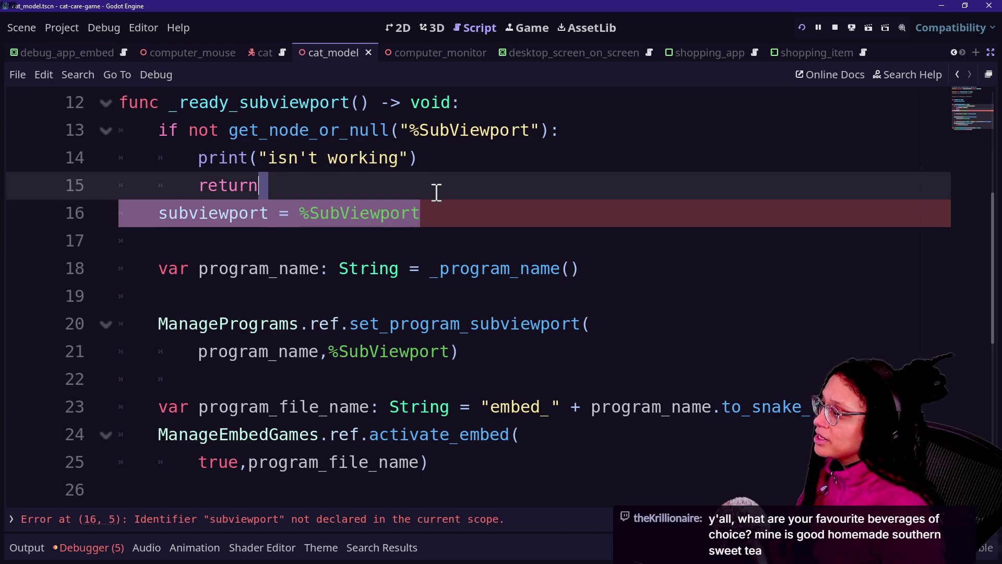
key(BackSpace)
click(280, 154)
click(422, 235)
key(ctrl+s)
Step: Add the missing colon to the if condition, delete the debug print line, and save
scroll(422, 233, up, 3)
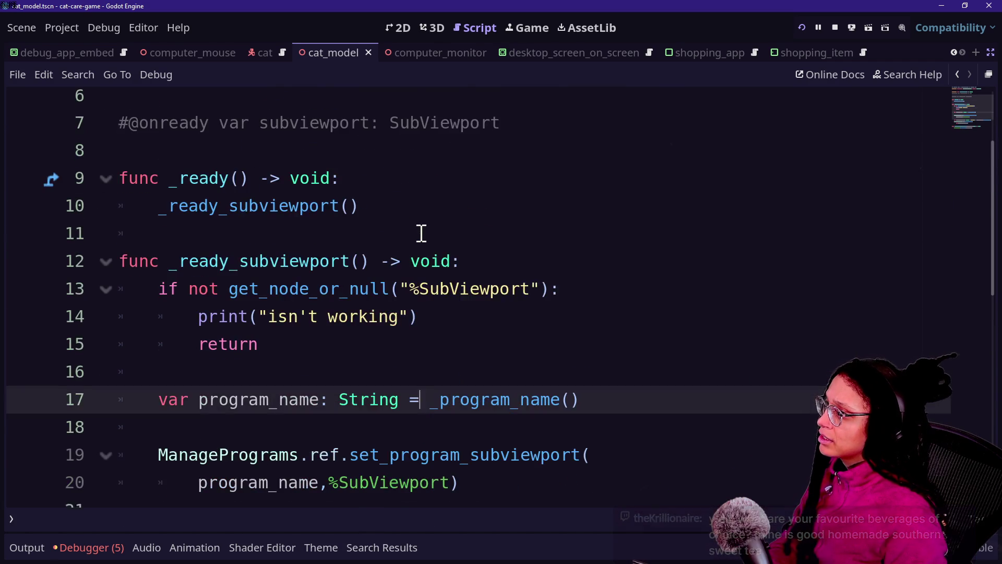
click(580, 381)
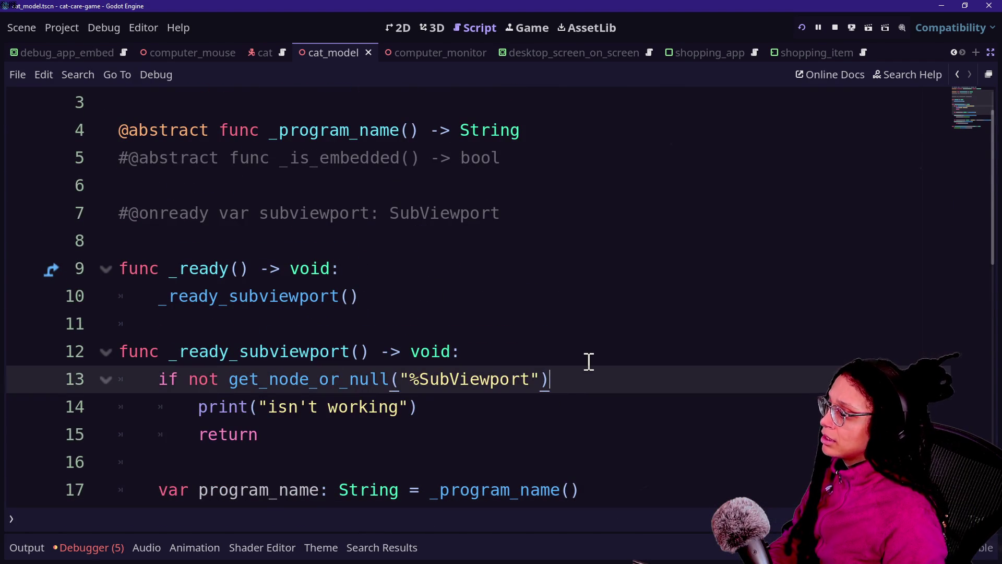
text(:)
drag(551, 405, 565, 380)
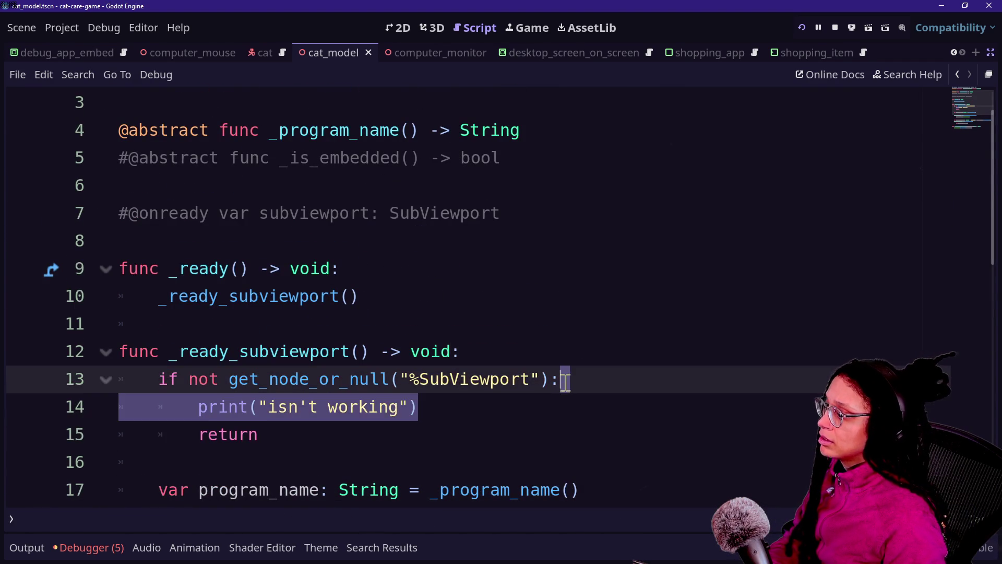
key(BackSpace)
key(ctrl+s)
scroll(541, 240, up, 1)
scroll(541, 240, down, 8)
scroll(542, 241, up, 8)
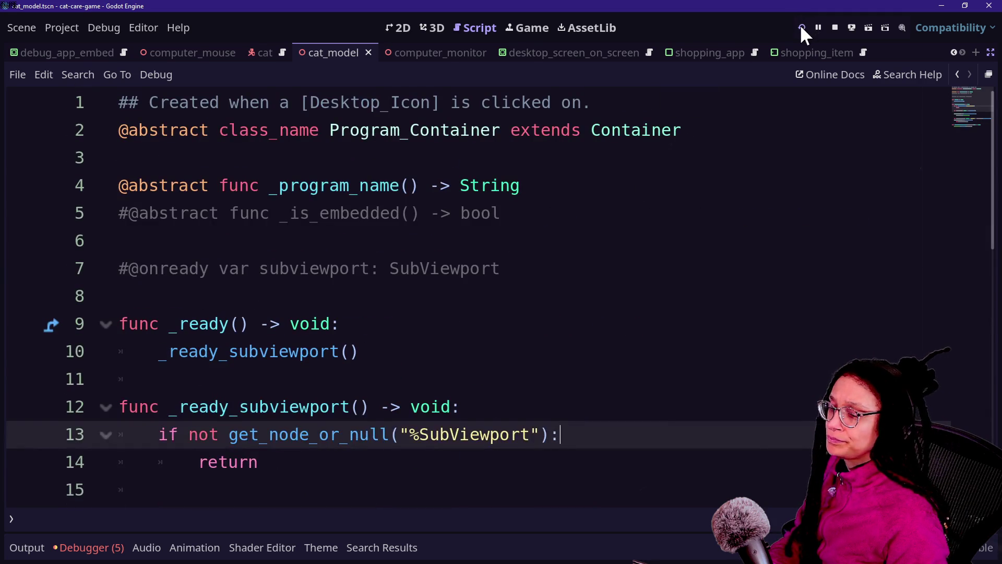
Step: Run the project, open the Shopping App and Post Planner on the in-game computer, check the errors, and return to the script
click(802, 30)
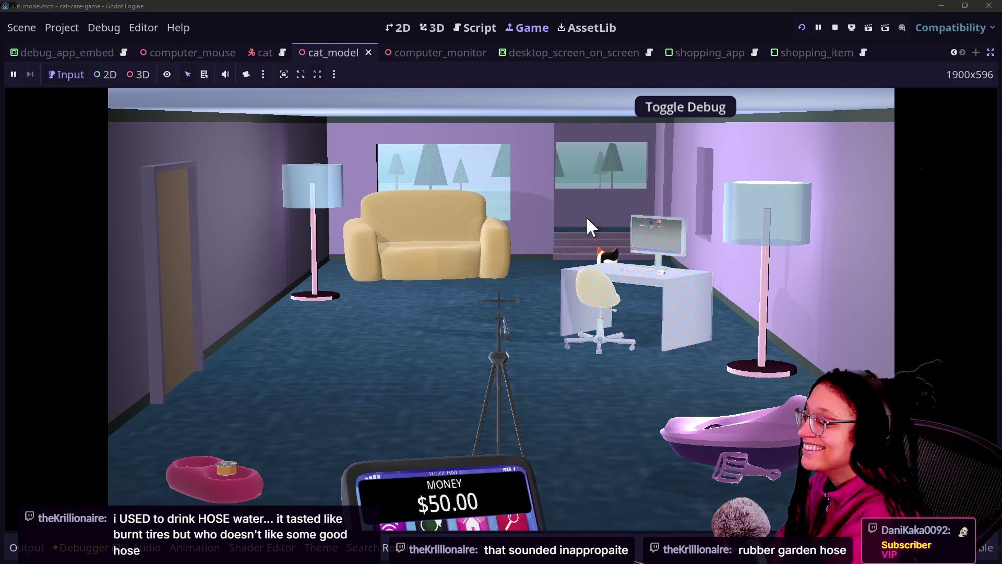
click(668, 239)
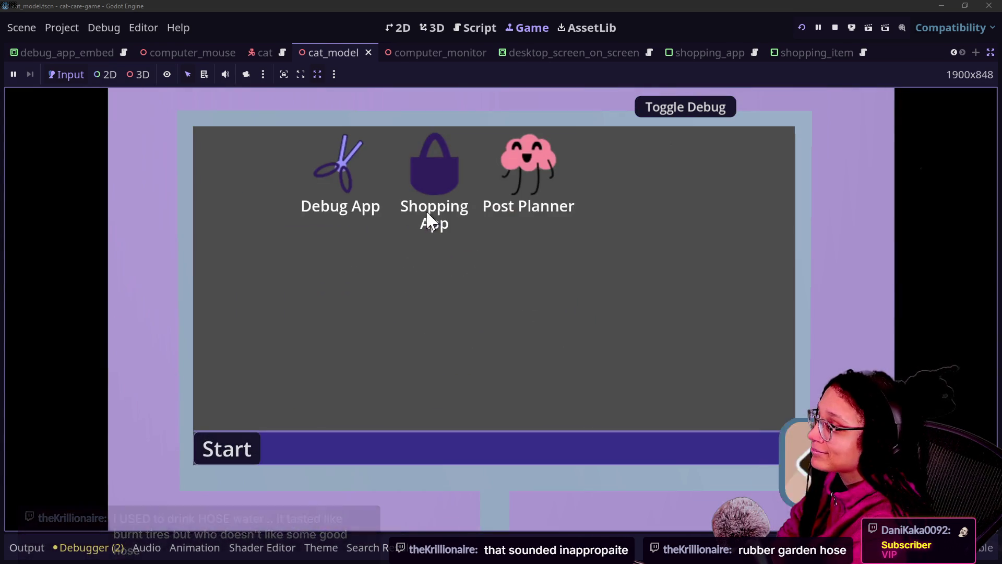
double_click(427, 214)
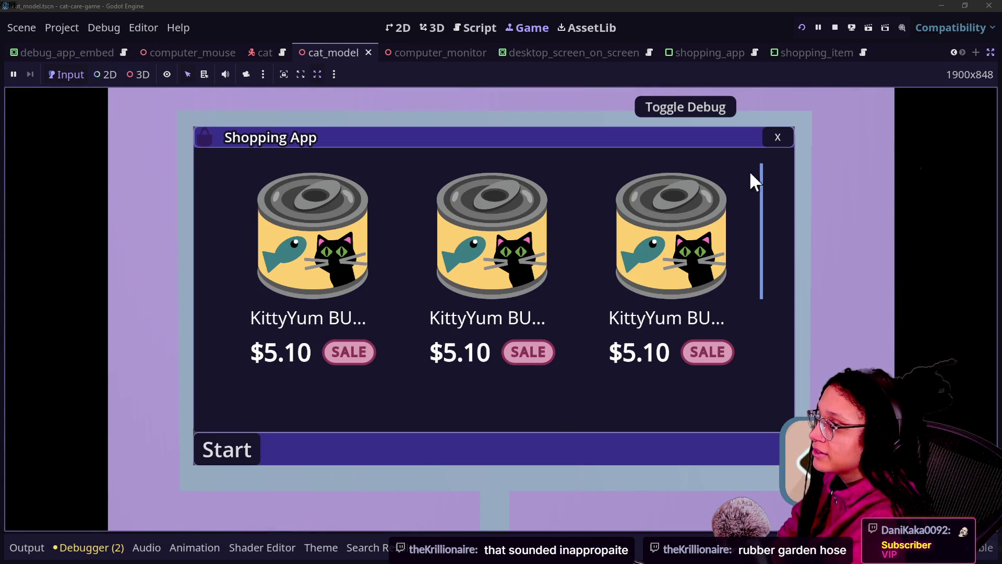
click(777, 137)
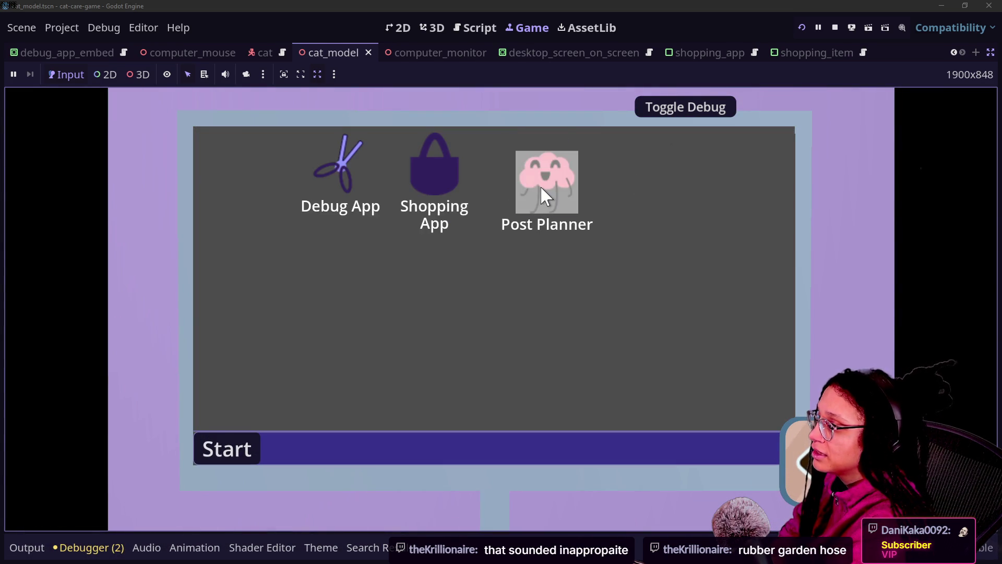
double_click(540, 186)
click(67, 554)
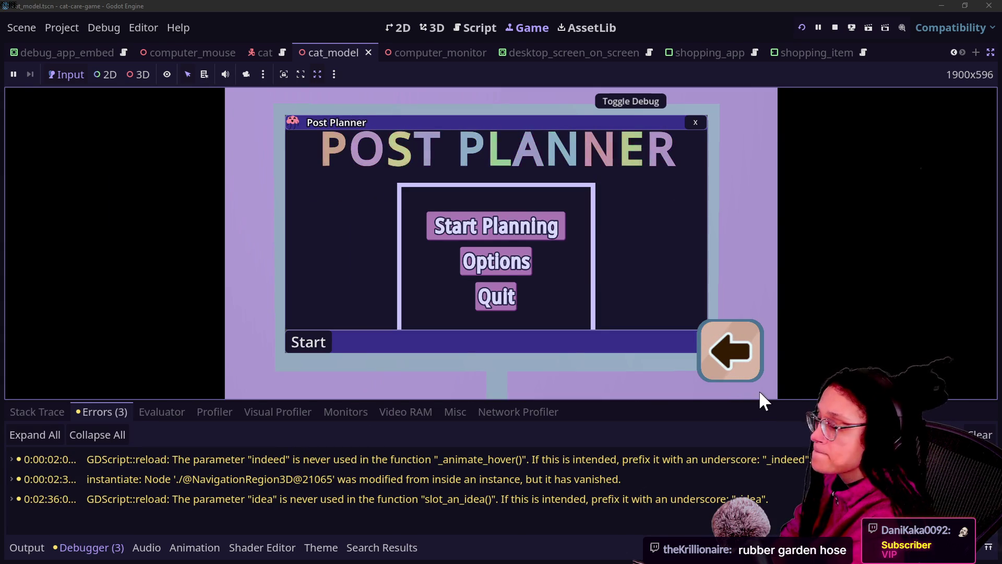
click(731, 351)
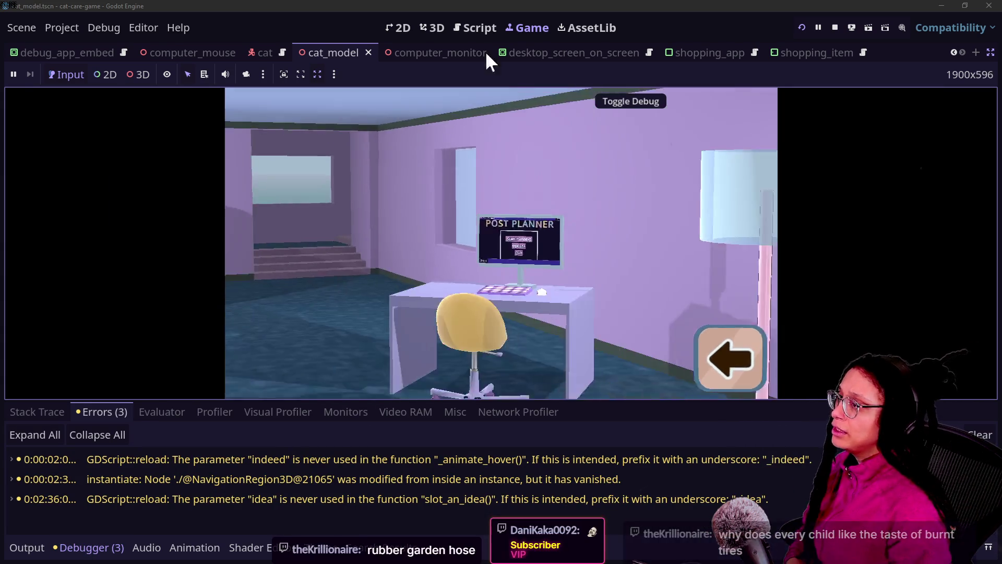
click(472, 27)
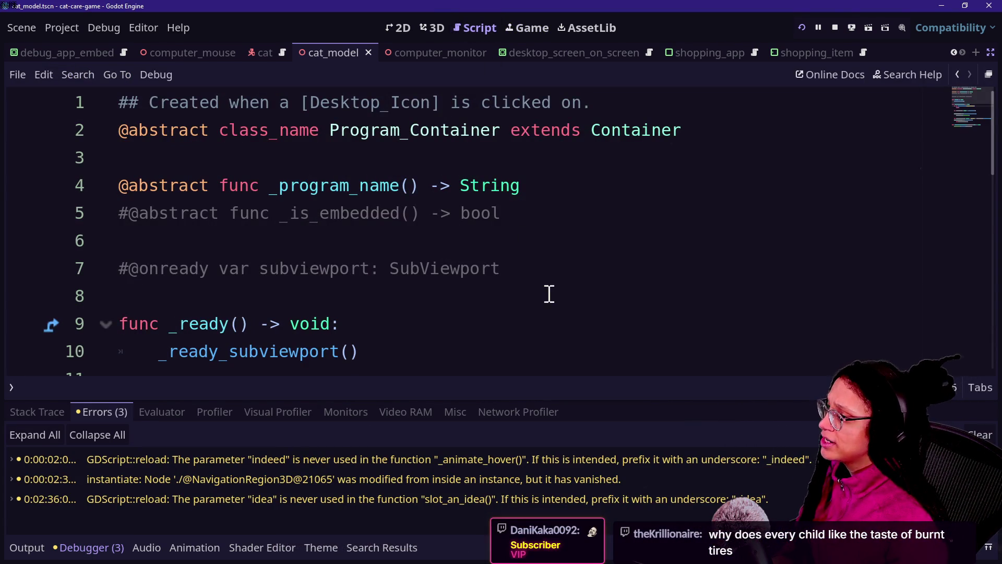
Step: Delete the commented-out lines 5–7 and hide the bottom debugger panel
drag(548, 294, 572, 192)
key(BackSpace)
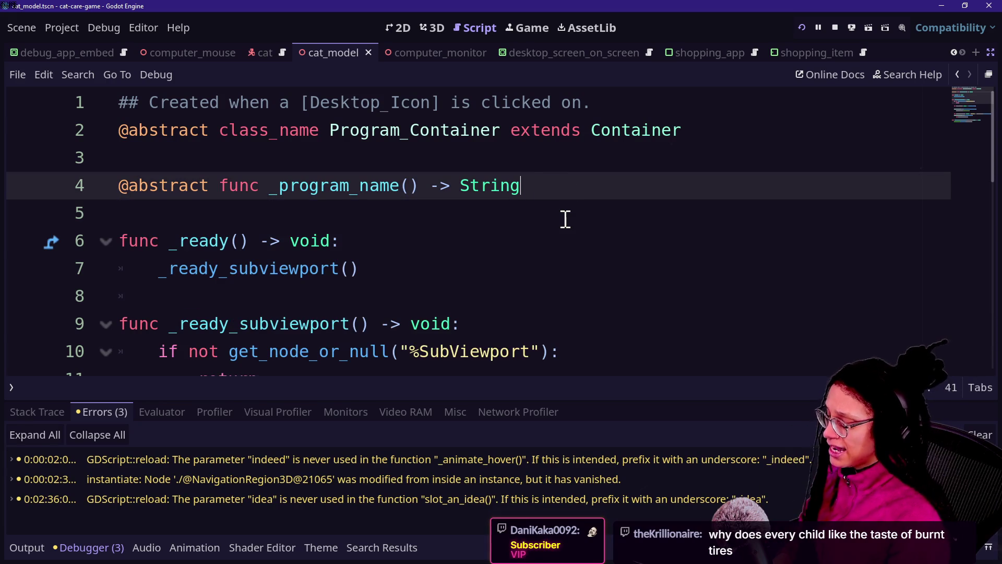
scroll(565, 219, down, 7)
scroll(565, 219, up, 5)
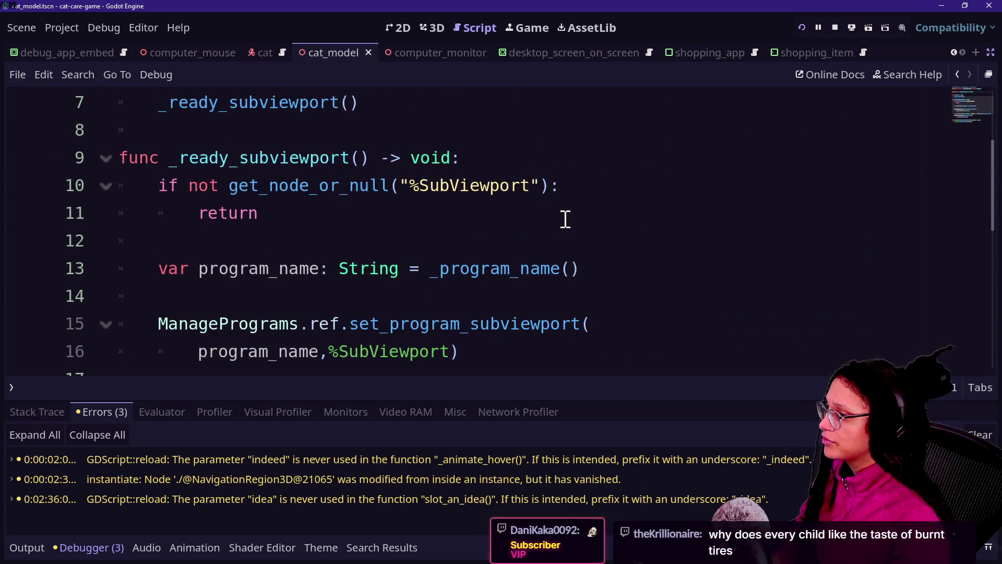
key(ctrl+j)
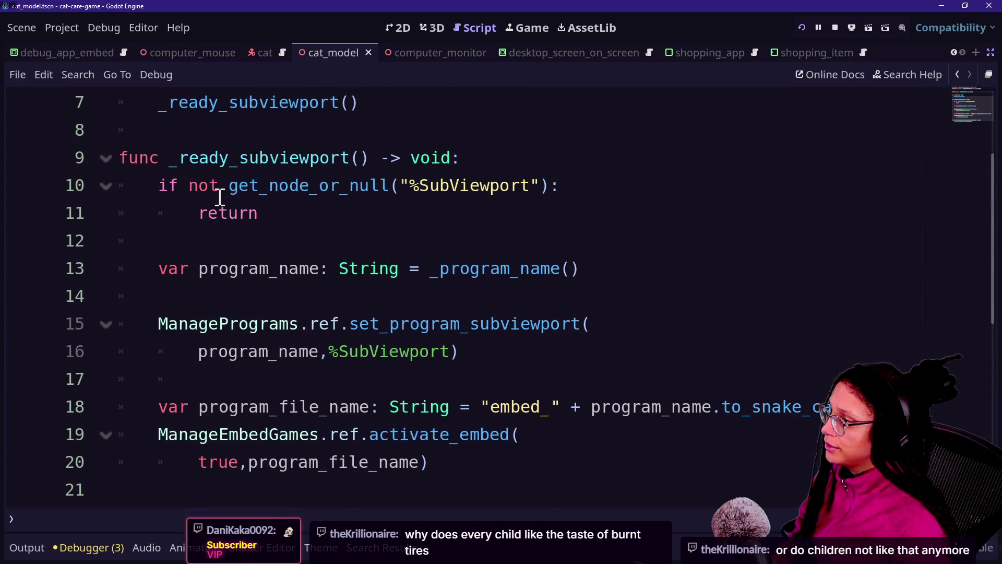
Step: Review the null check and %SubViewport lines, save the script, and switch to GitHub Desktop
drag(209, 186, 422, 187)
click(422, 186)
drag(329, 351, 419, 352)
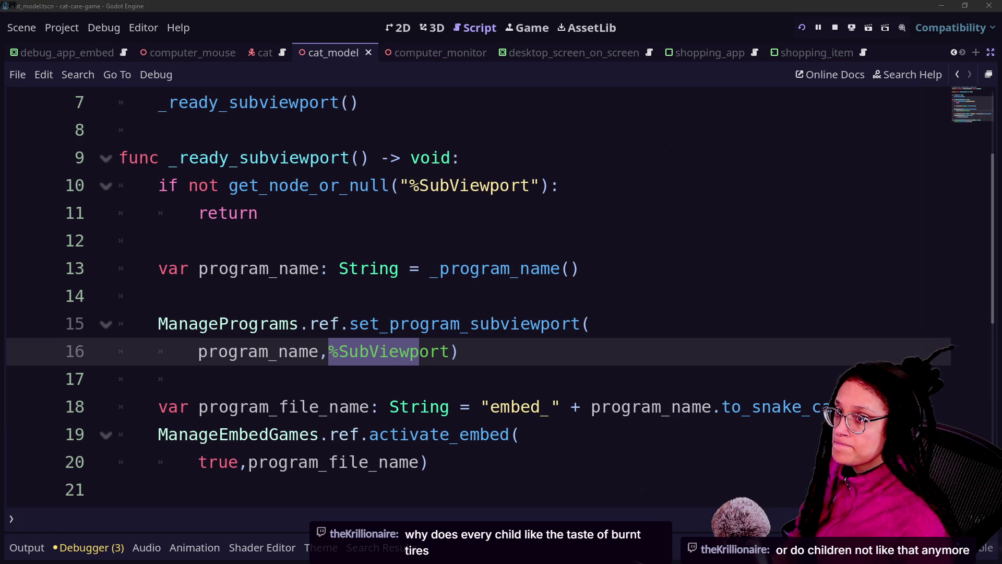
click(180, 270)
drag(329, 352, 450, 352)
scroll(433, 350, up, 1)
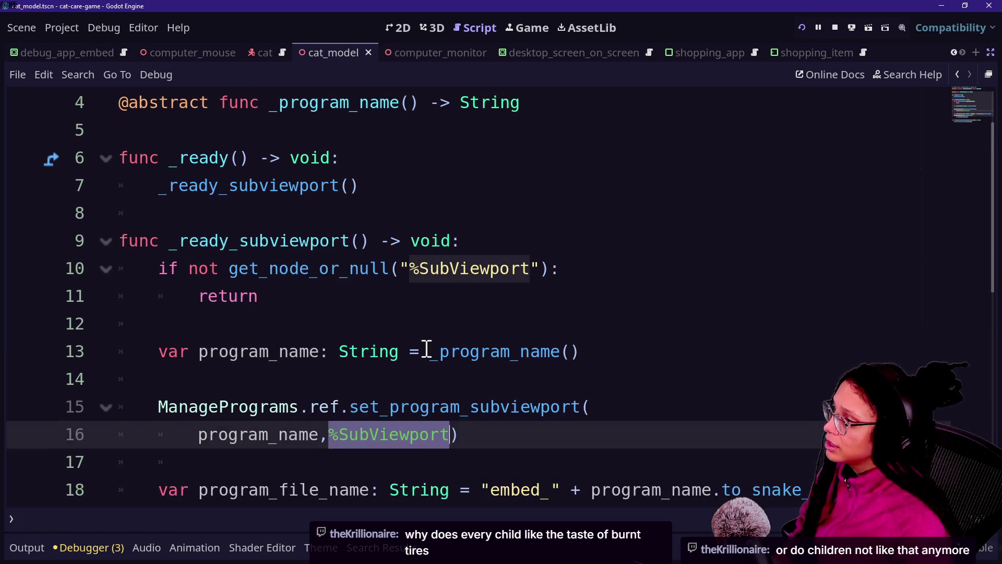
mouse_move(132, 263)
mouse_down()
mouse_move(552, 270)
mouse_move(541, 286)
mouse_up()
click(543, 287)
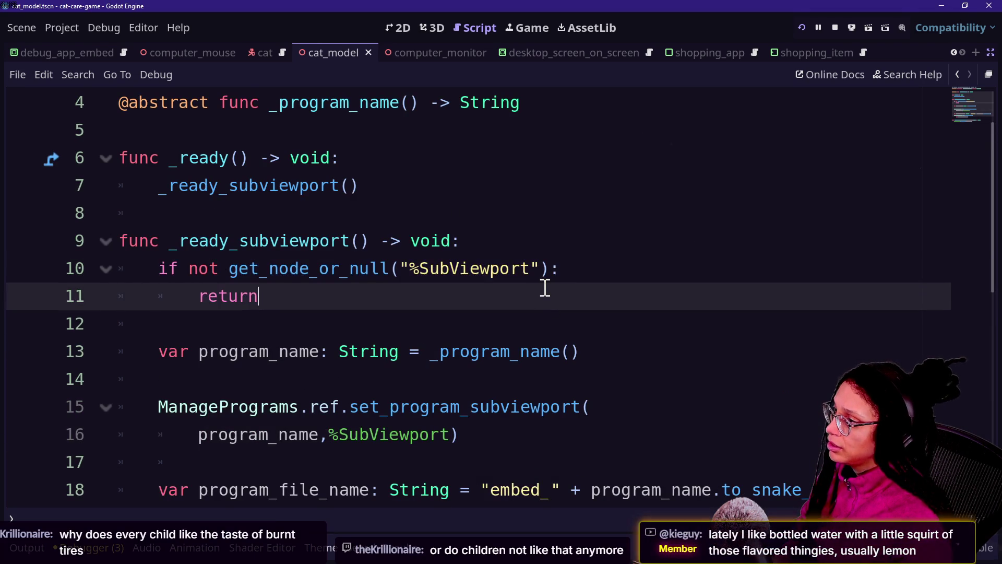
scroll(545, 288, up, 1)
key(ctrl+s)
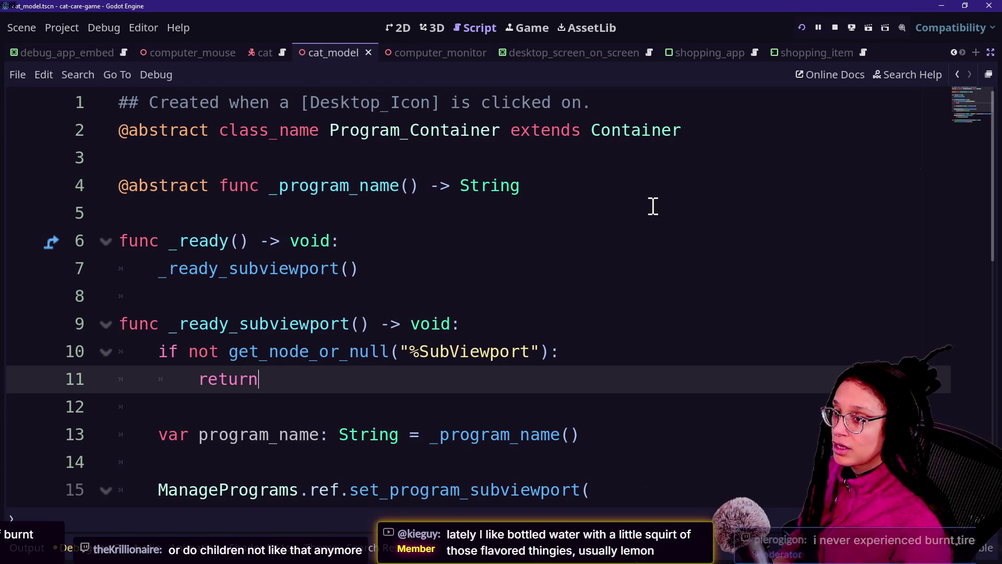
key(alt+Tab)
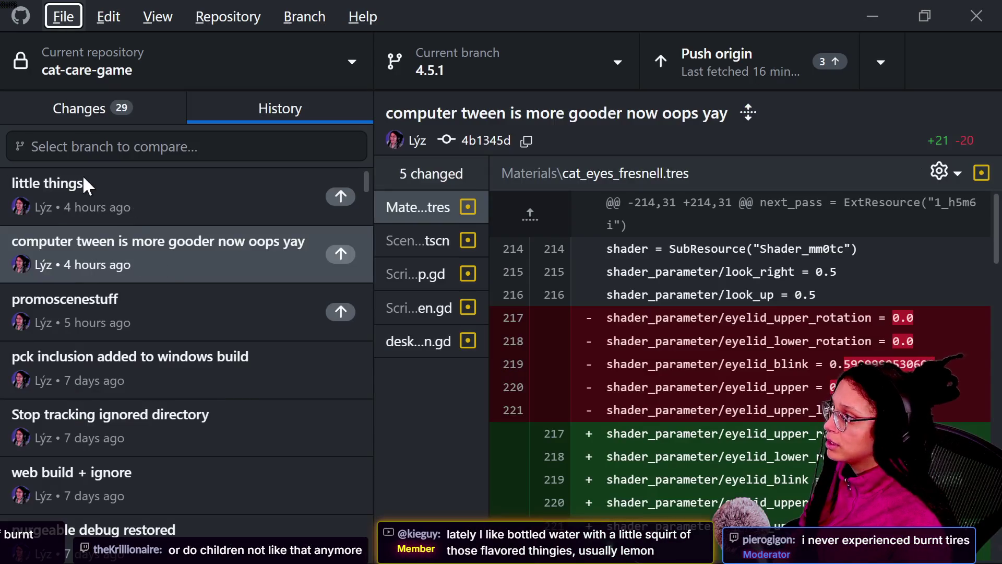
Step: Glance at the commit history and the little things commit, then return to the uncommitted changes
click(84, 112)
click(214, 341)
click(282, 125)
click(155, 197)
click(99, 111)
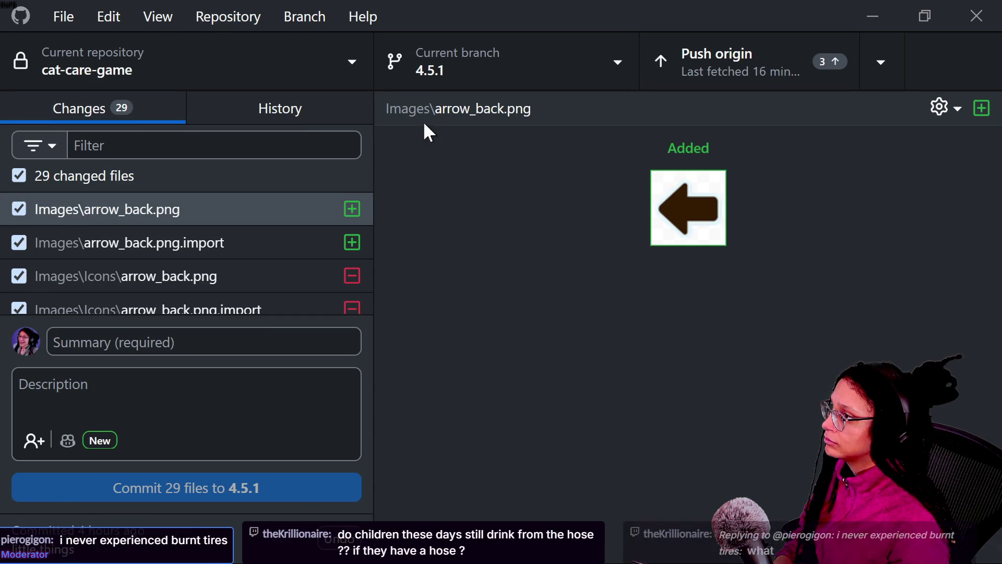
Step: Commit the 29 files to 4.5.1 with summary 'Local and pck apps coexist on computer now!!'
click(191, 329)
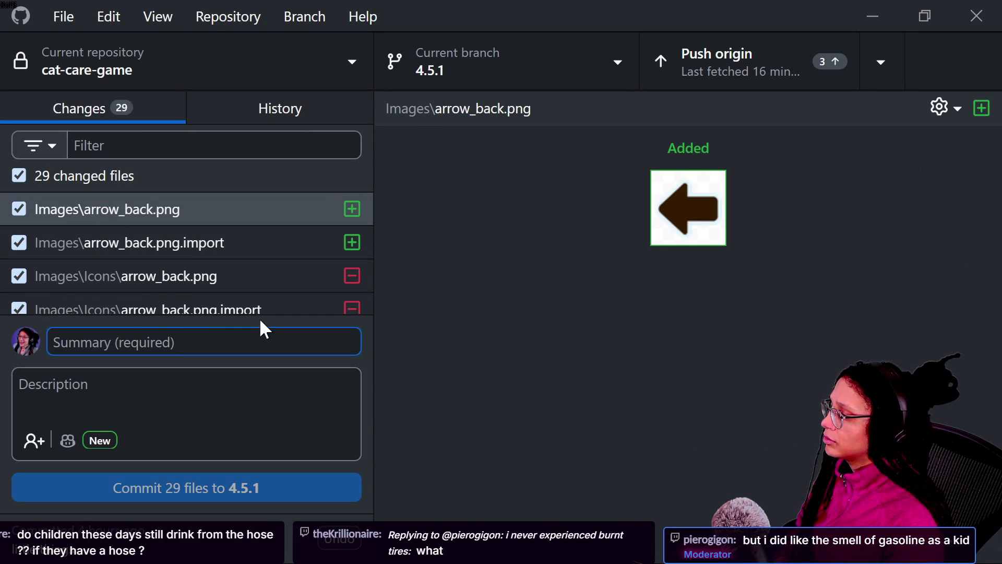
text(Local and pck apps coexist on computer)
key(BackSpace)
key(BackSpace)
text(er now!!)
click(251, 473)
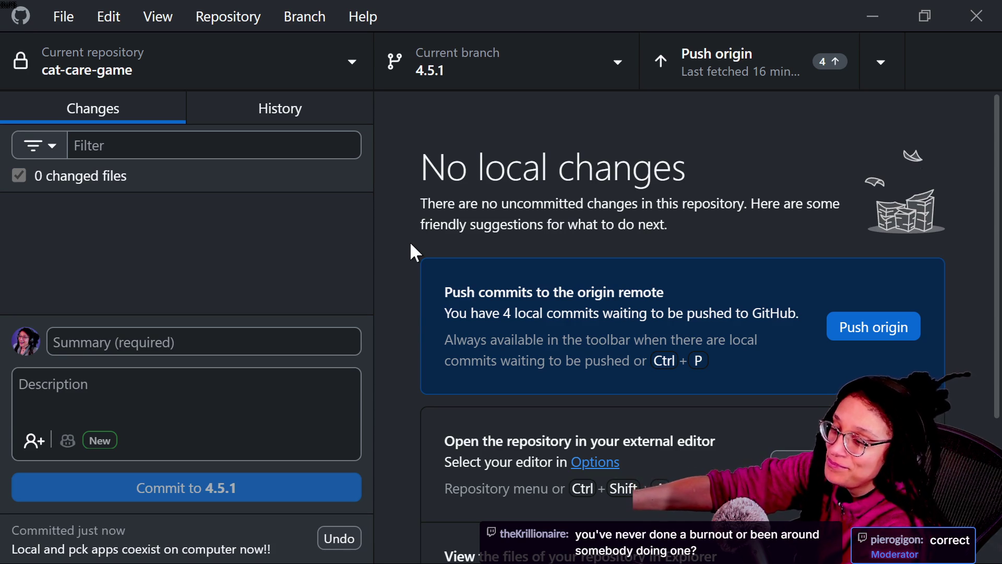
key(alt+Tab)
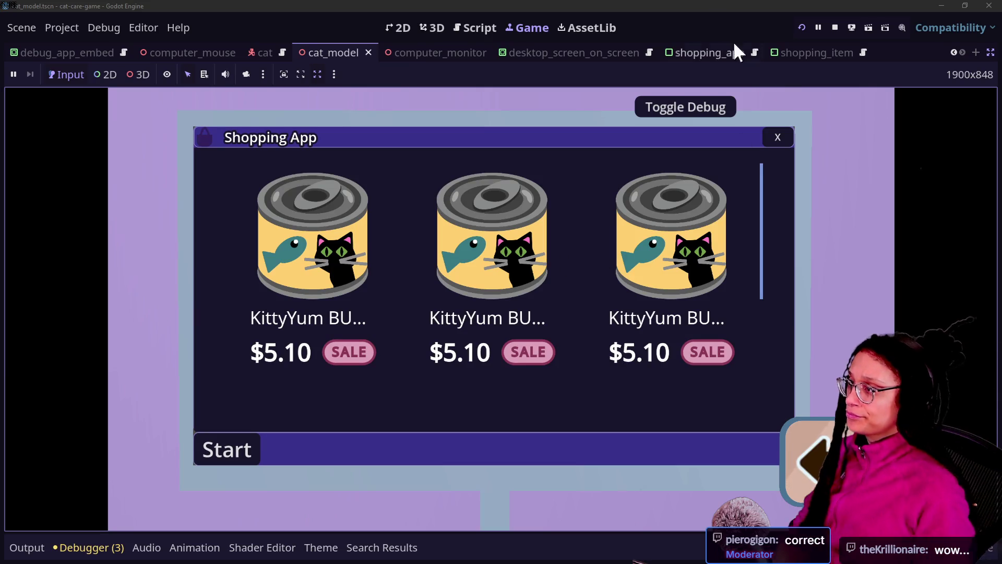
Step: Quick-open program_shopping_app.gd from the script editor
click(476, 28)
click(472, 183)
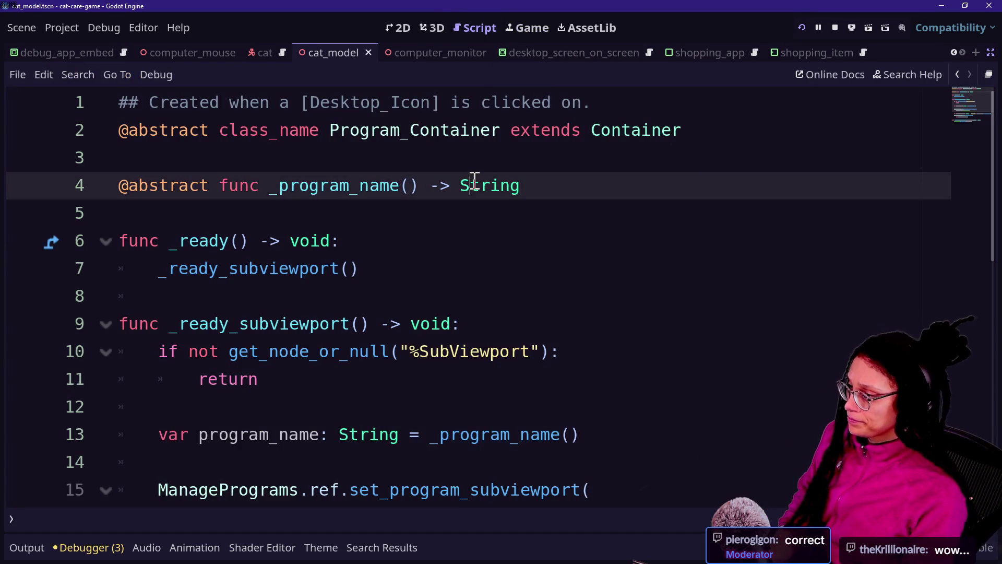
key(shift+alt+o)
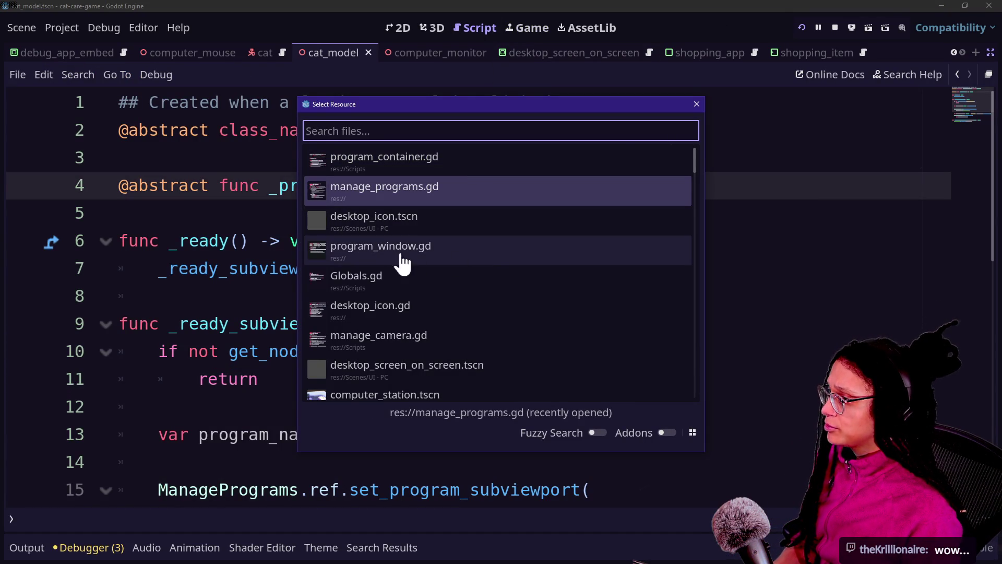
text(shopp)
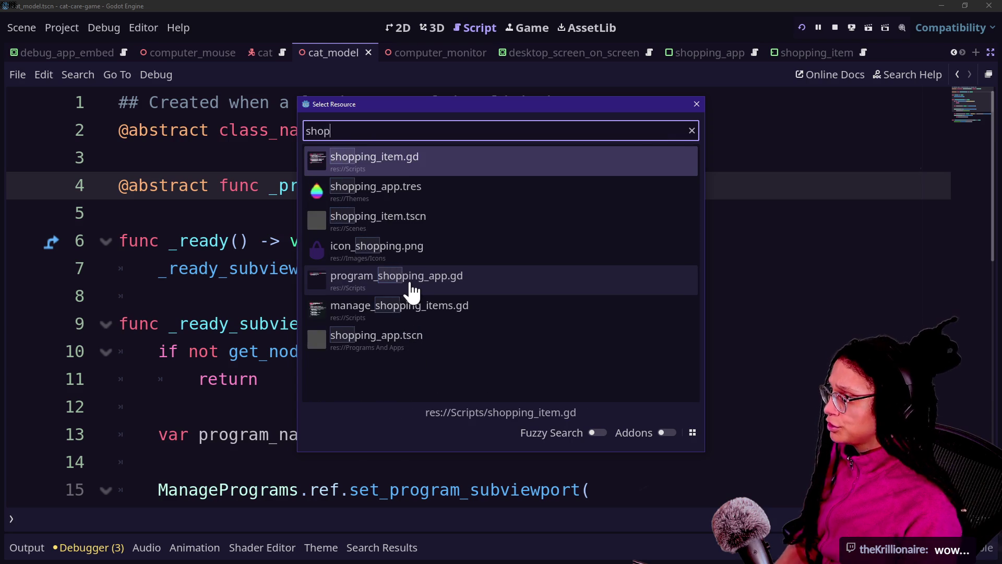
key(Down)
key(Down)
key(Down)
key(Down)
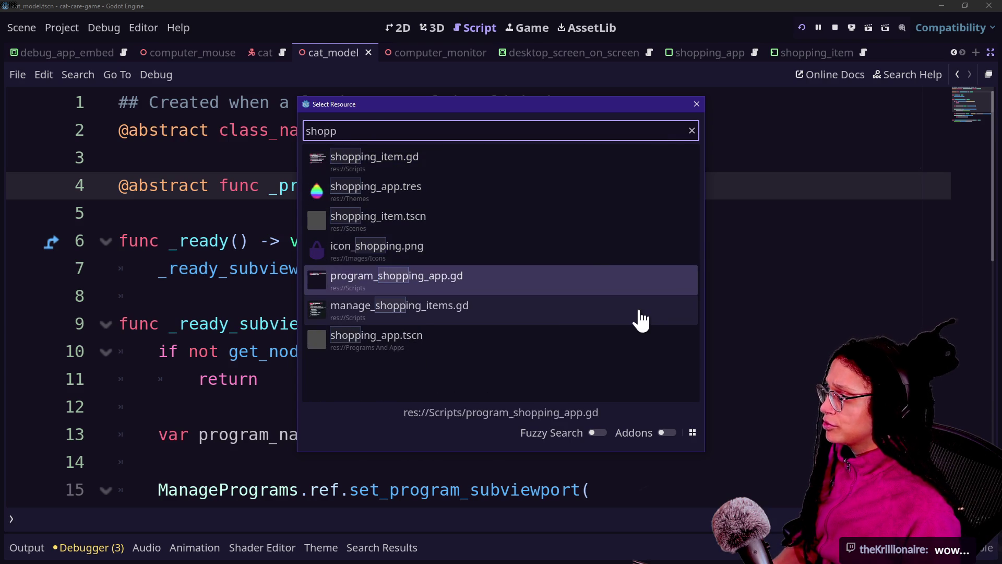
key(Return)
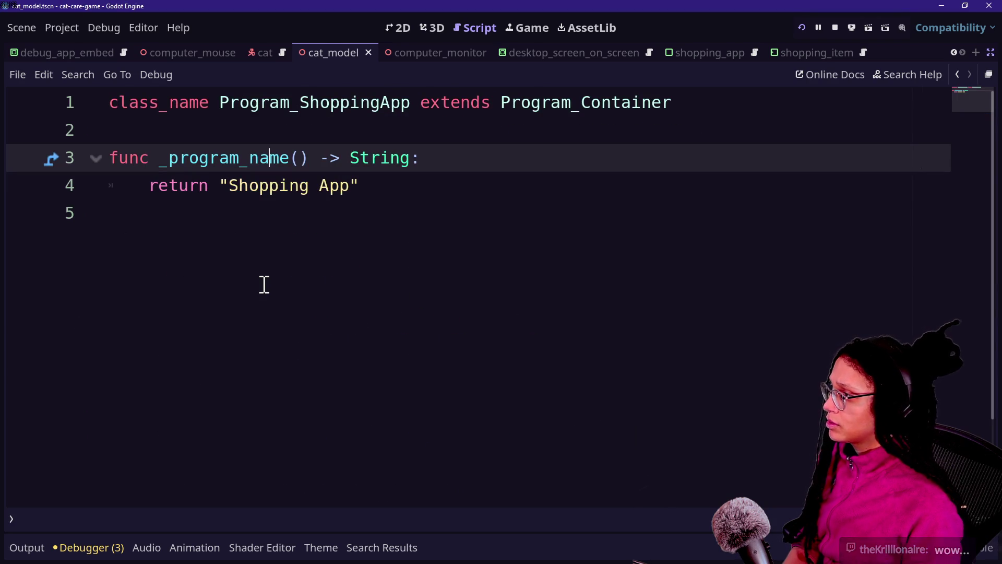
Step: Quick-open the shopping_item.tscn scene and place the caret after pass on line 16
key(alt+shift+o)
key(Down)
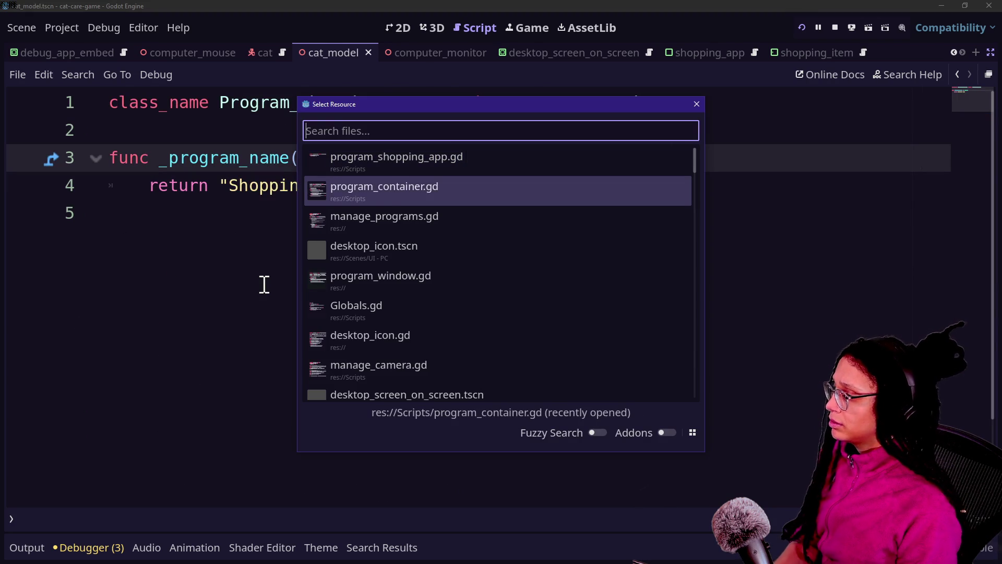
text(shopping)
key(Down)
key(Down)
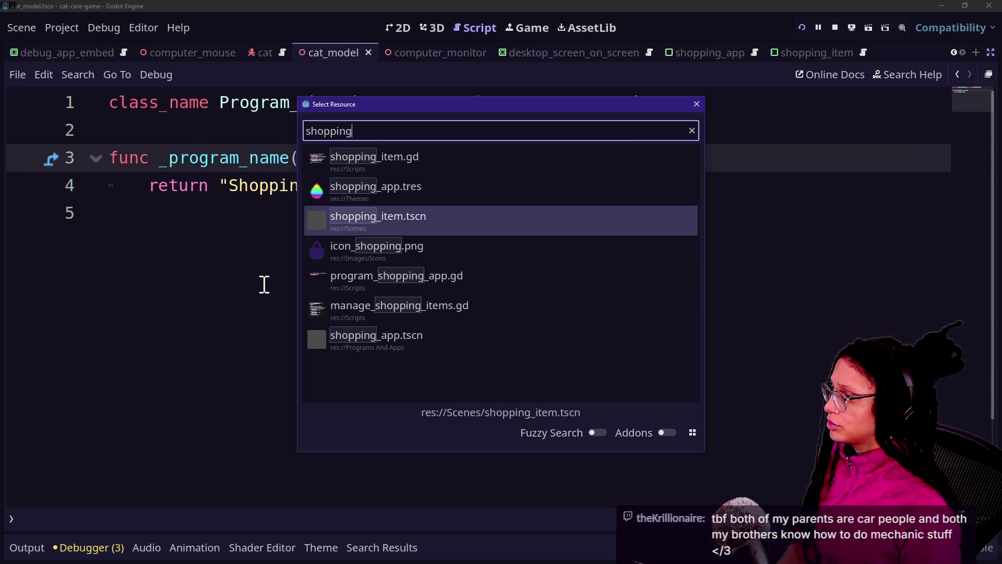
key(Return)
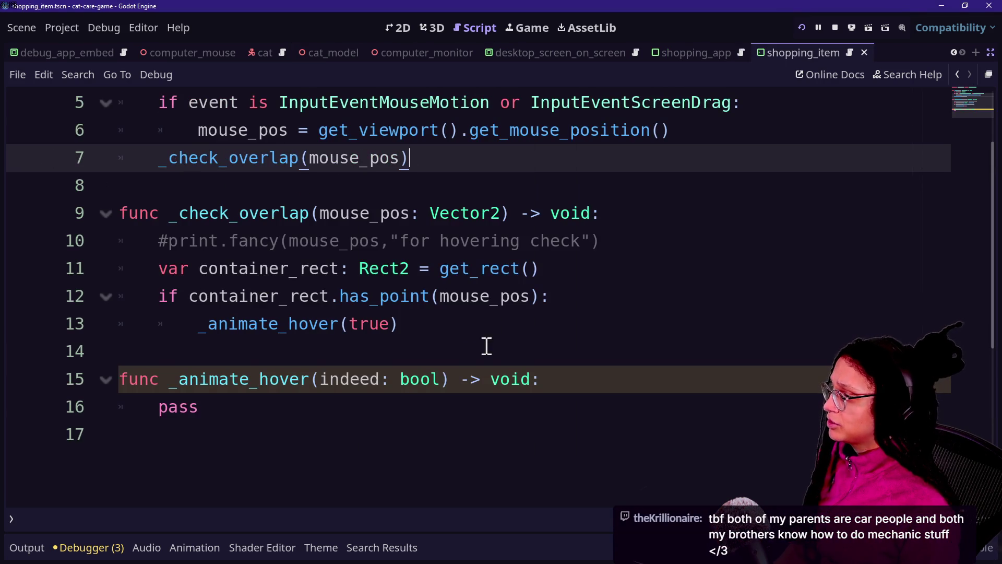
click(224, 408)
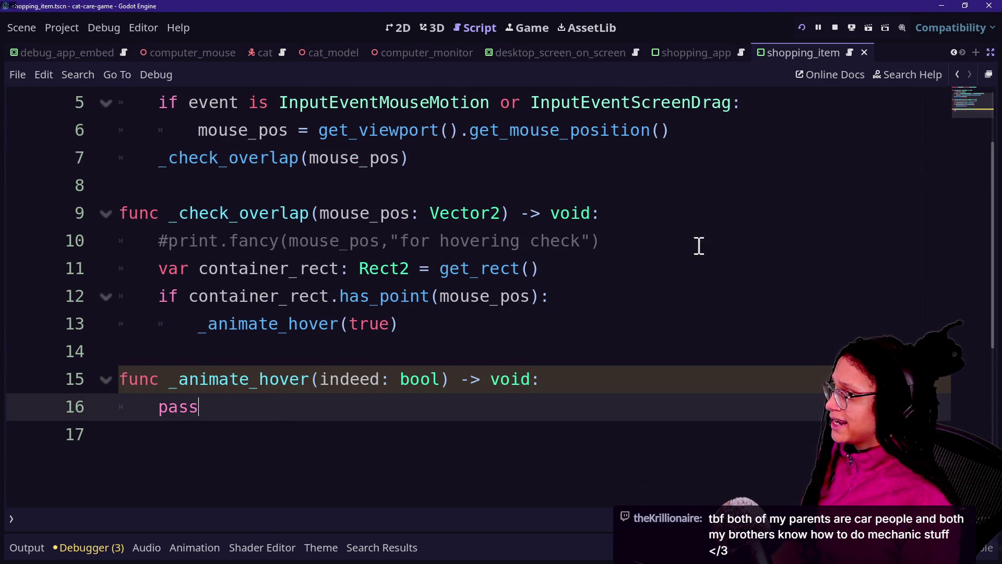
Step: Restore the docks, view ShoppingItem in 2D, try a 1.77 scale, and revert it to 1.12
scroll(470, 261, up, 2)
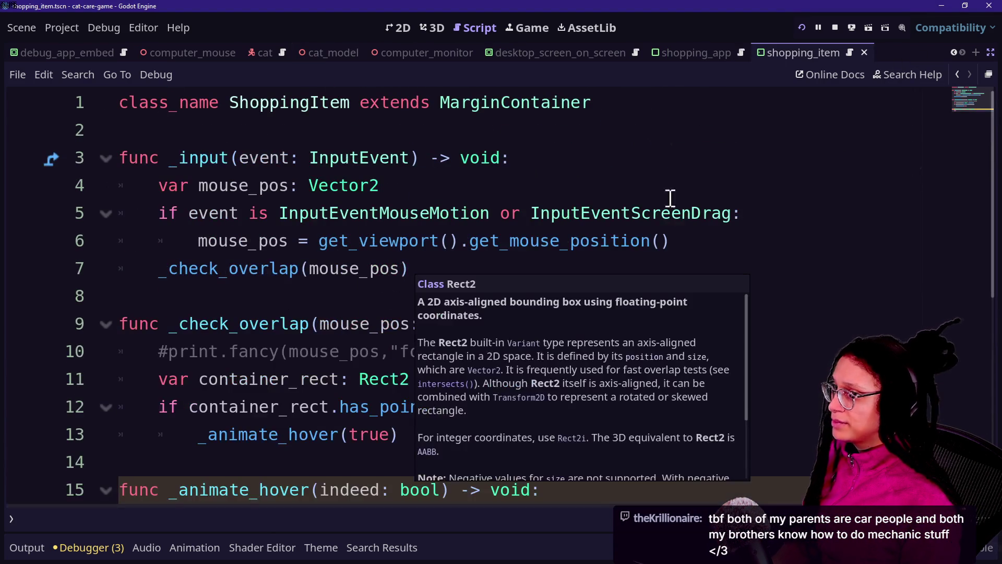
click(991, 52)
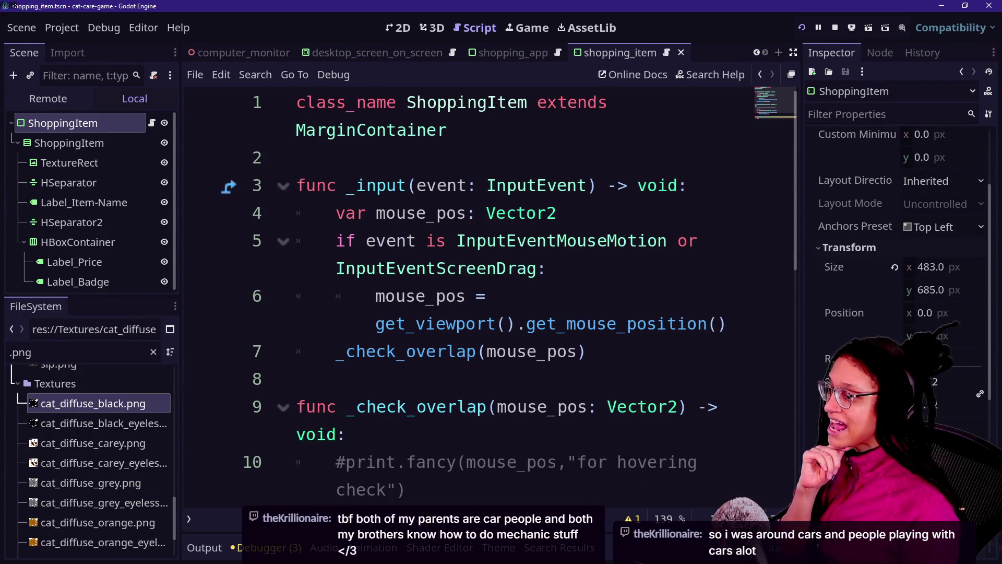
click(404, 27)
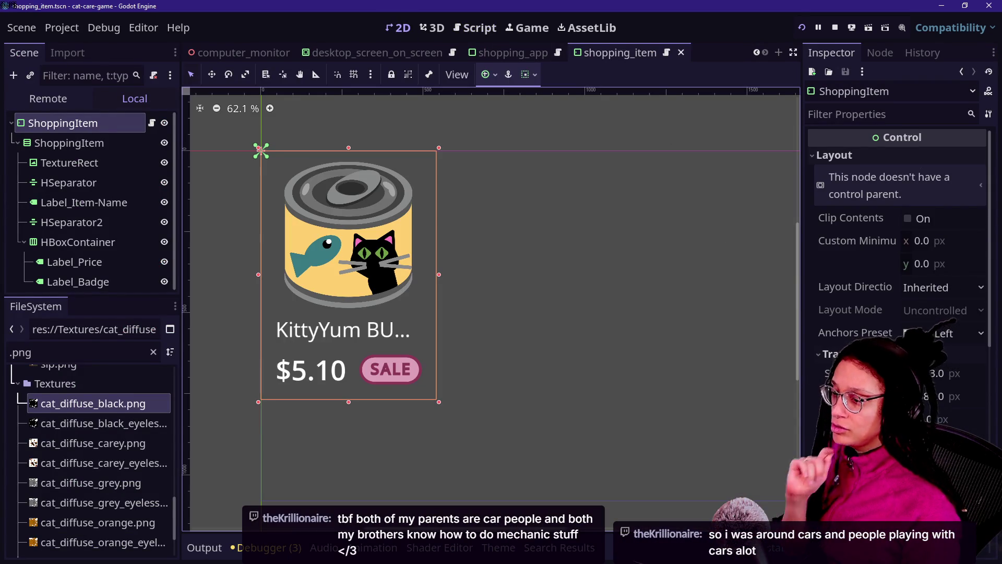
scroll(861, 334, down, 5)
scroll(861, 327, up, 5)
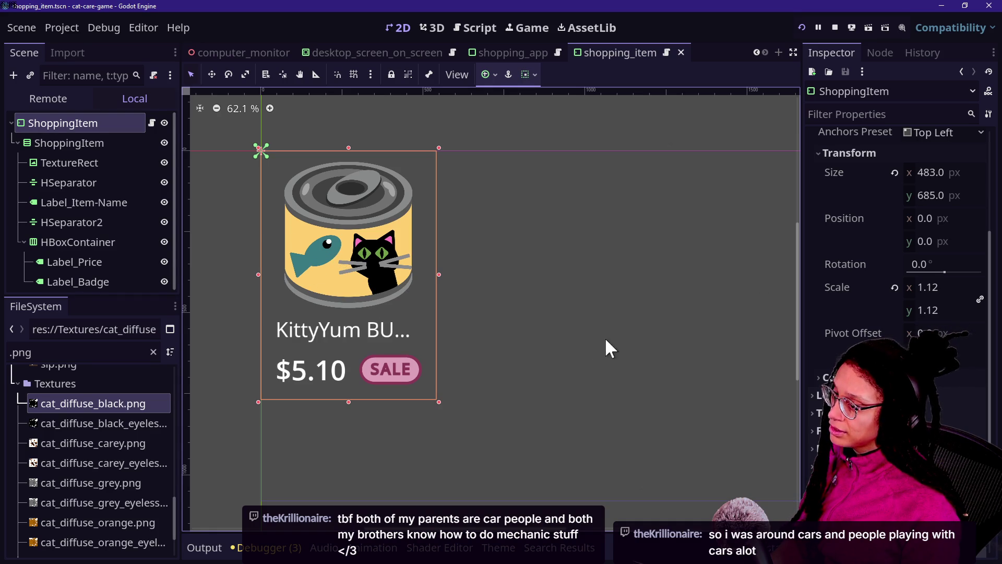
mouse_move(917, 300)
mouse_down()
mouse_move(935, 301)
mouse_move(920, 300)
mouse_up()
key(ctrl+z)
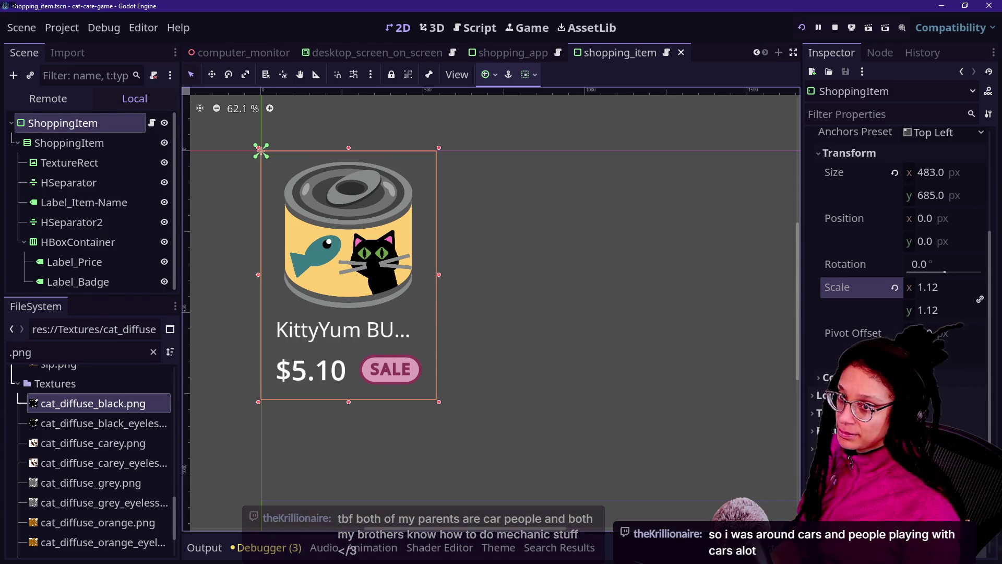
click(477, 27)
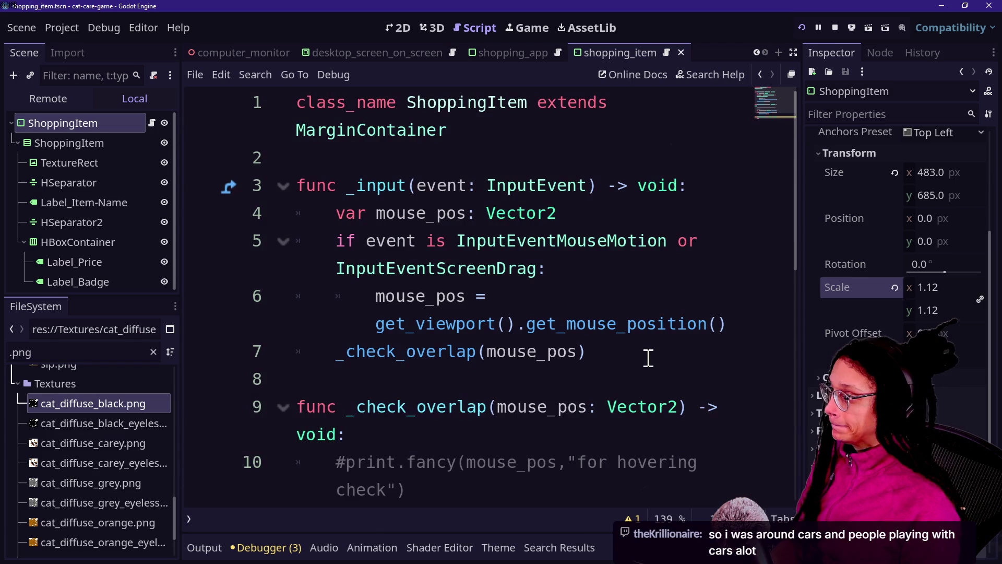
Step: Replace pass in _animate_hover with a call to _update_pivot_offset()
mouse_move(687, 312)
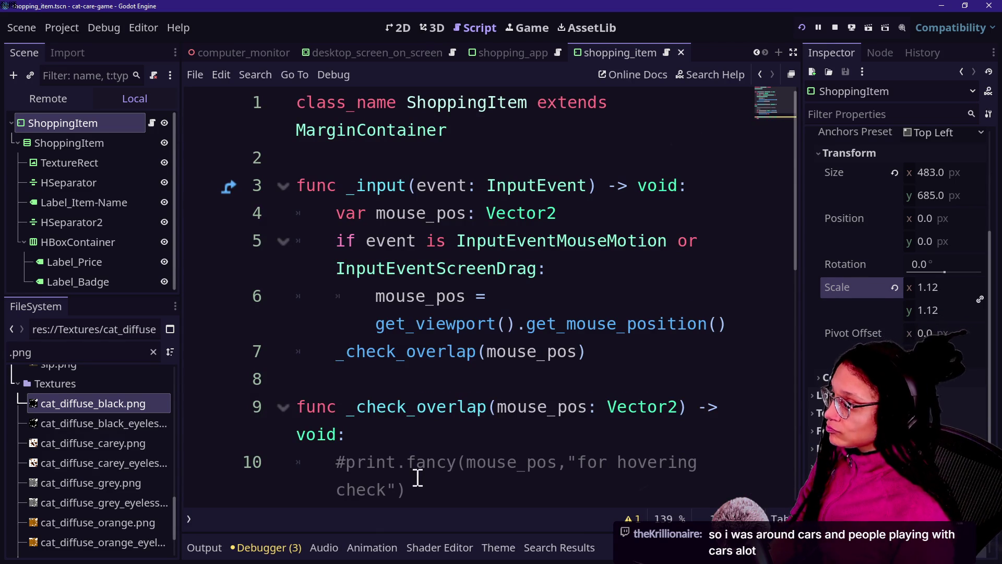
click(472, 272)
scroll(466, 359, down, 5)
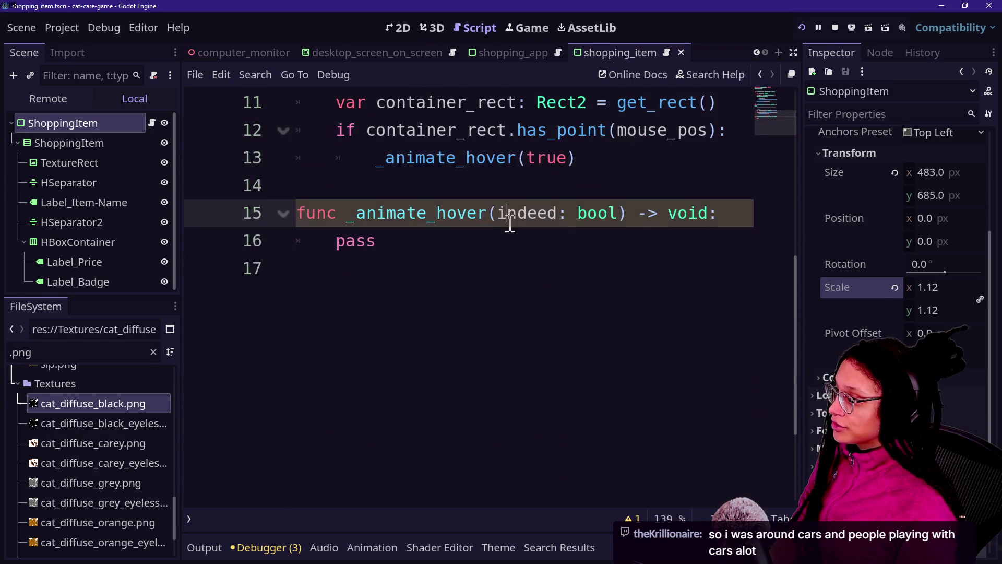
click(546, 239)
scroll(548, 237, up, 2)
key(BackSpace)
key(BackSpace)
key(BackSpace)
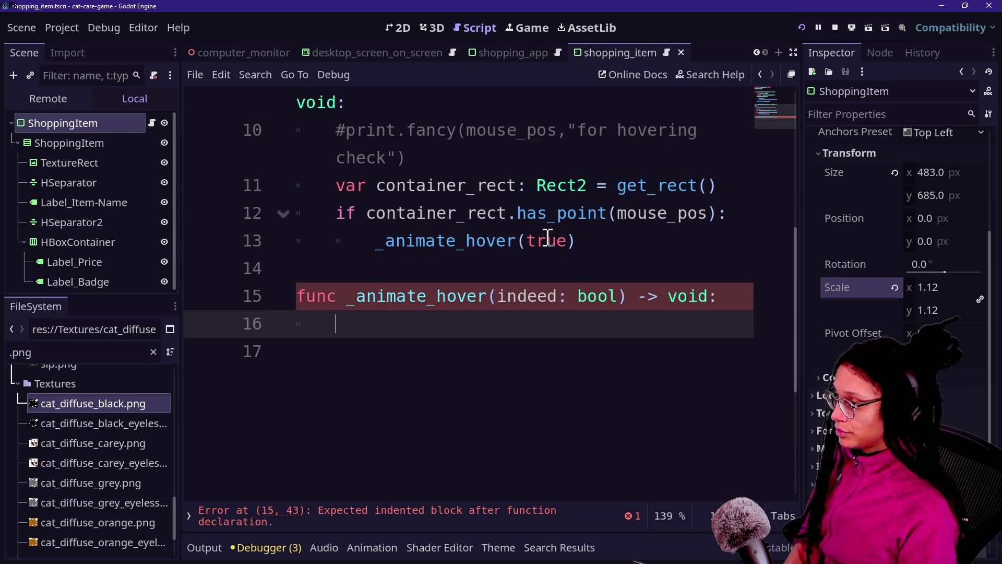
text(u)
key(BackSpace)
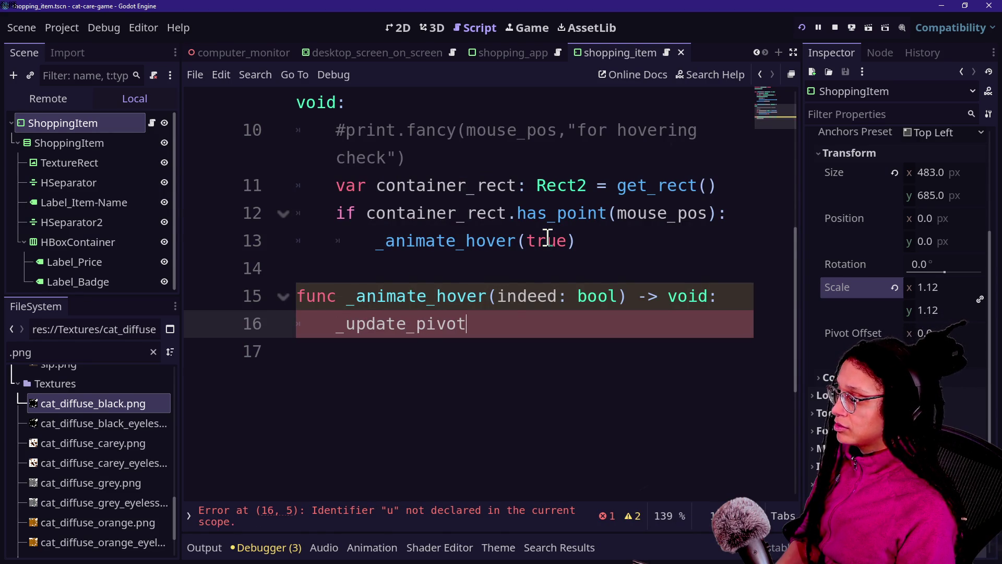
text(fset())
key(Return)
Step: Add a new _update_pivot_offset() -> void function below and begin its body
key(BackSpace)
key(Return)
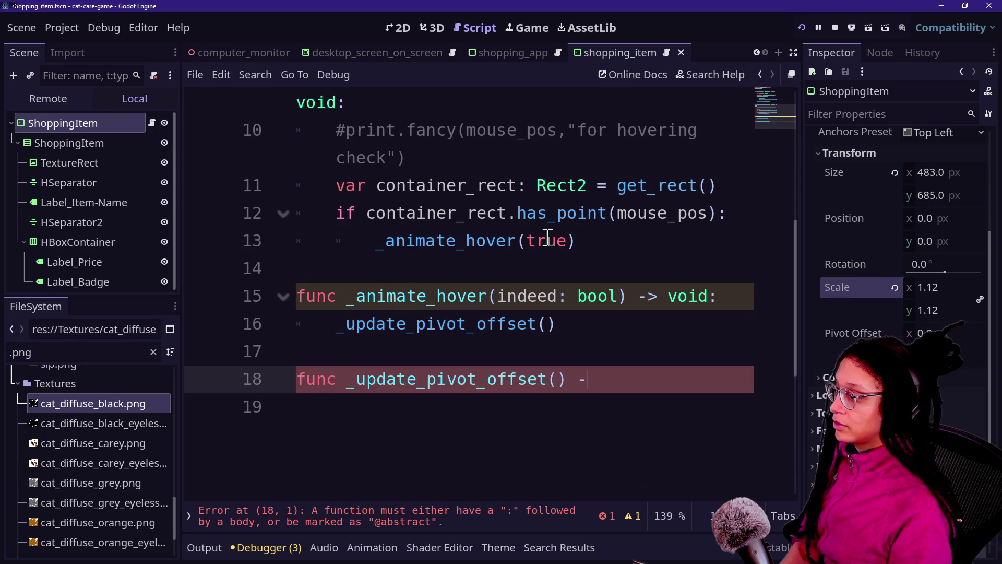
text(> void:)
key(Return)
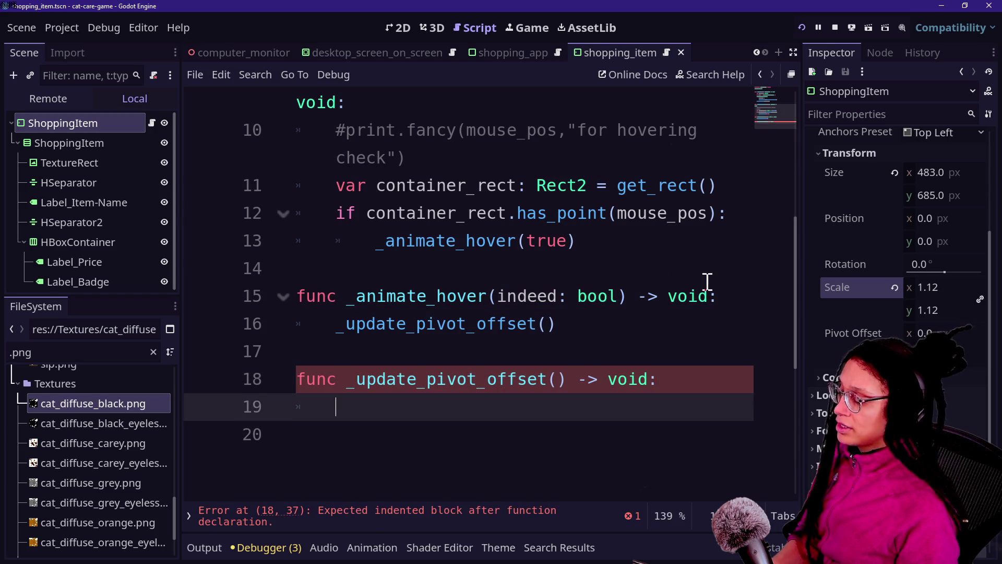
click(788, 51)
text(var container_siz)
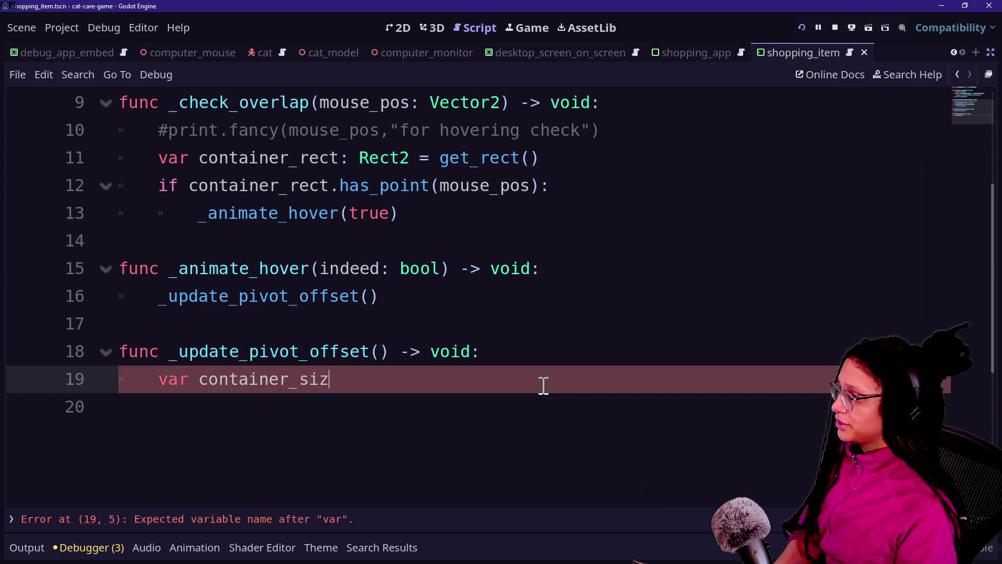
Step: Set container_size: Vector2 = size and pivot_offset = container_size/2 in _update_pivot_offset, then save
text(e: Vector)
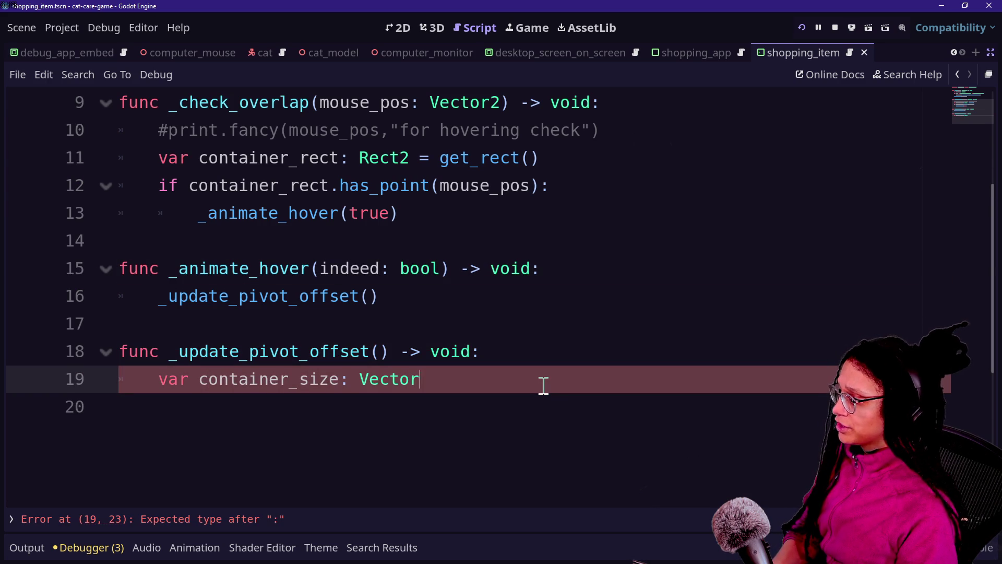
text(2 =)
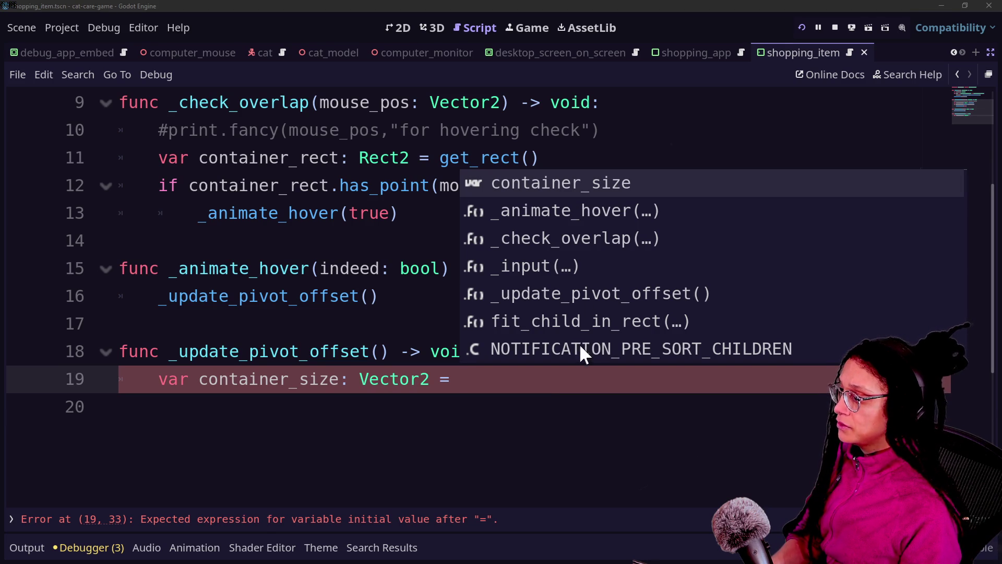
click(580, 379)
text(size)
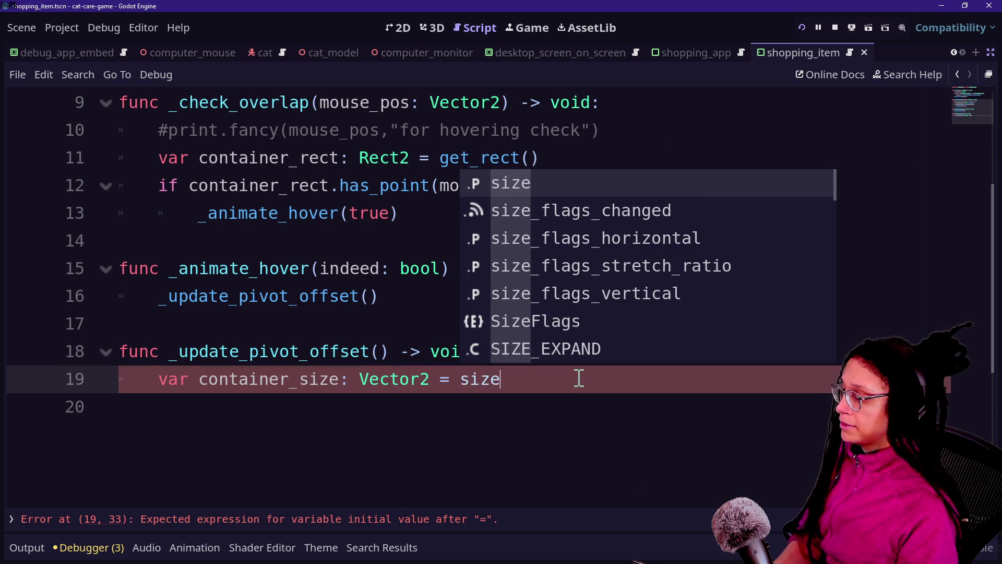
key(Return)
key(Return)
text(var)
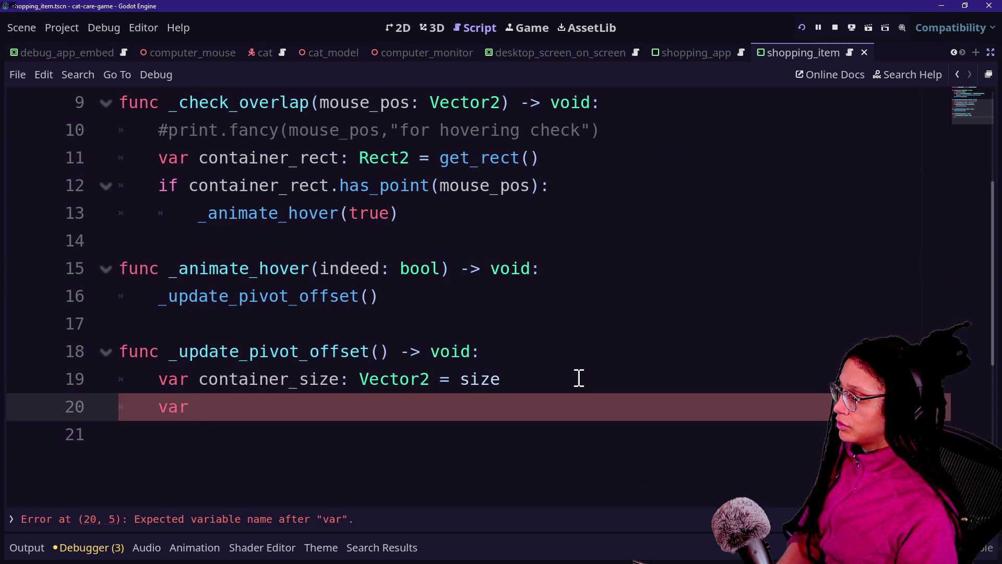
key(BackSpace)
key(BackSpace)
key(BackSpace)
key(BackSpace)
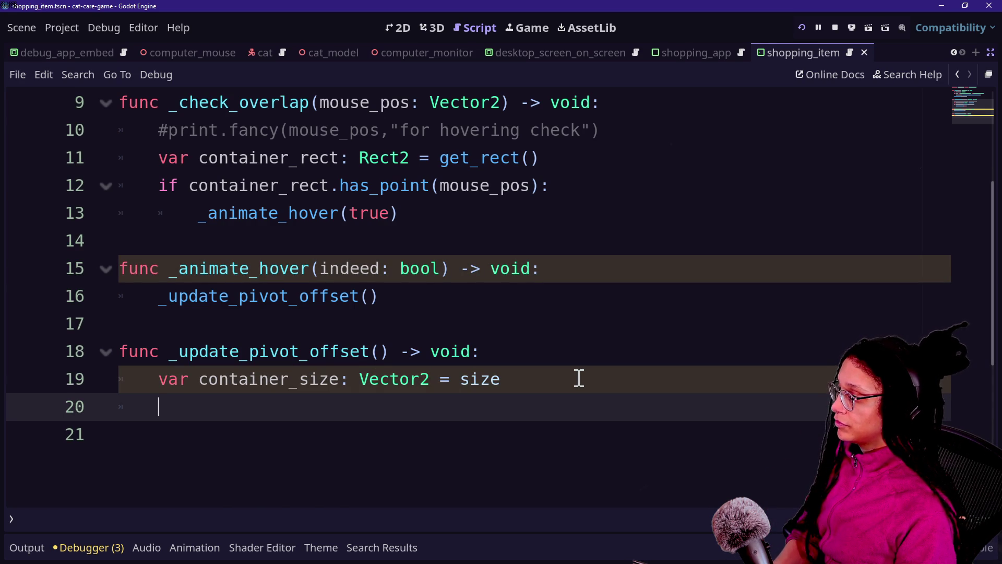
text(pi)
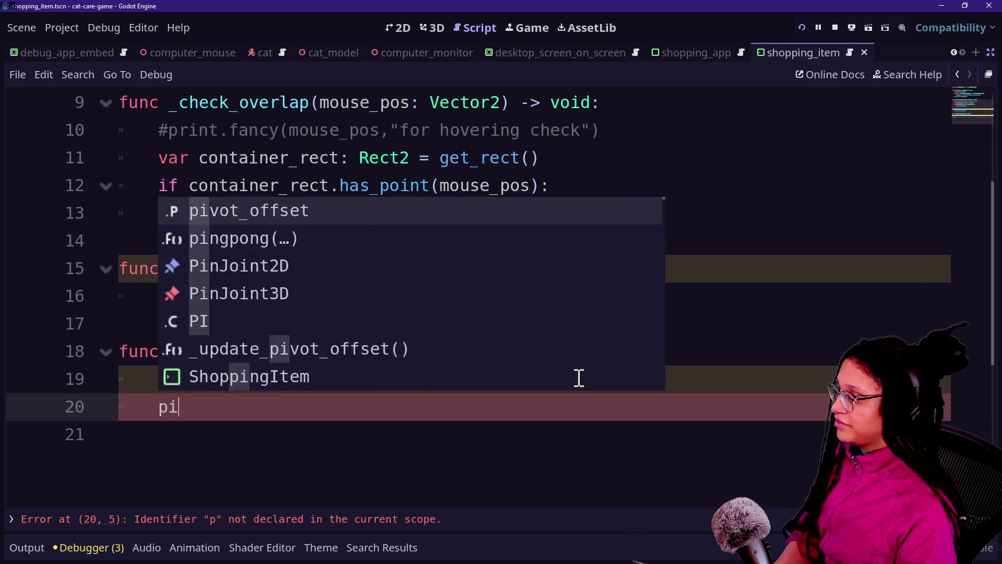
text(vot_offset = containe)
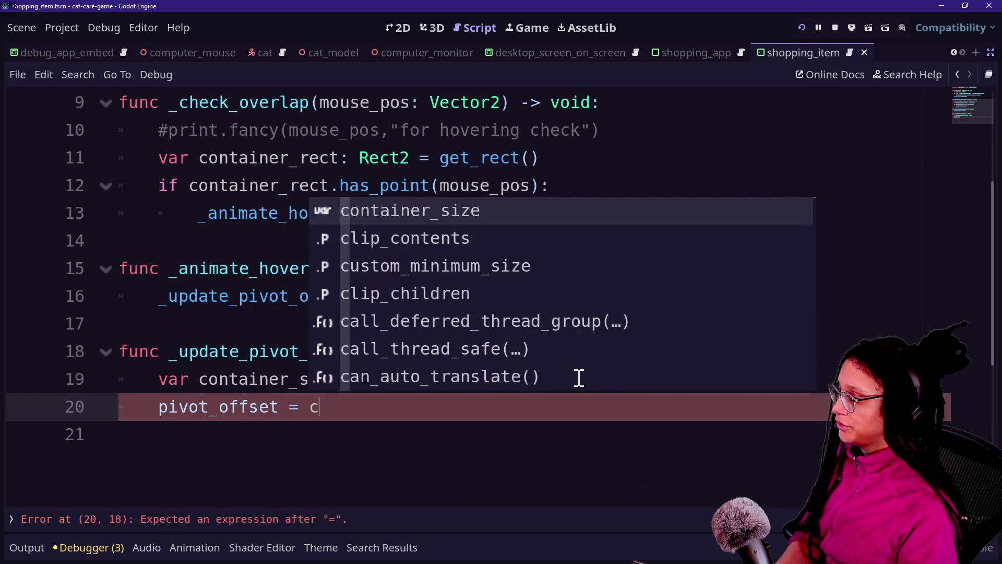
key(Return)
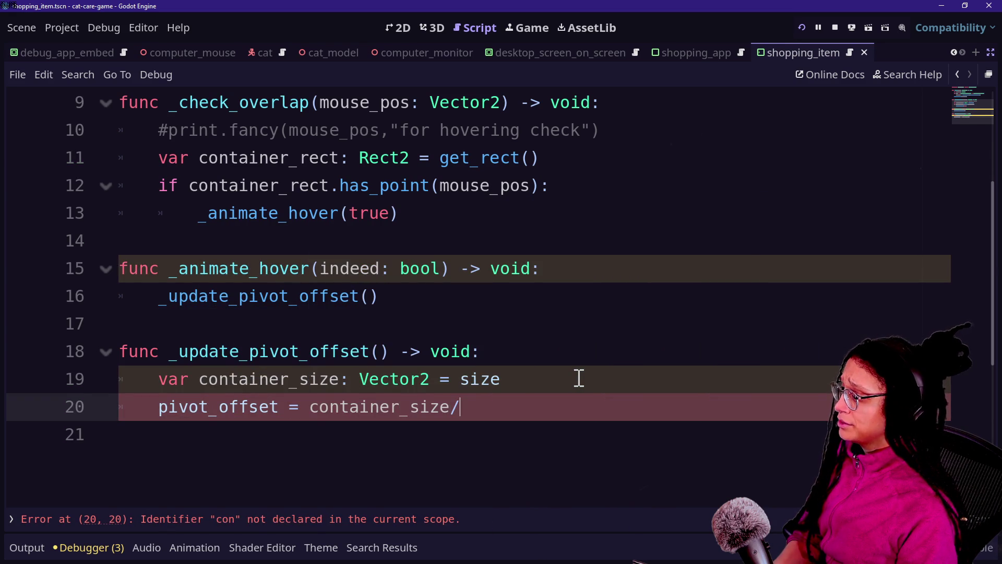
key(ctrl+s)
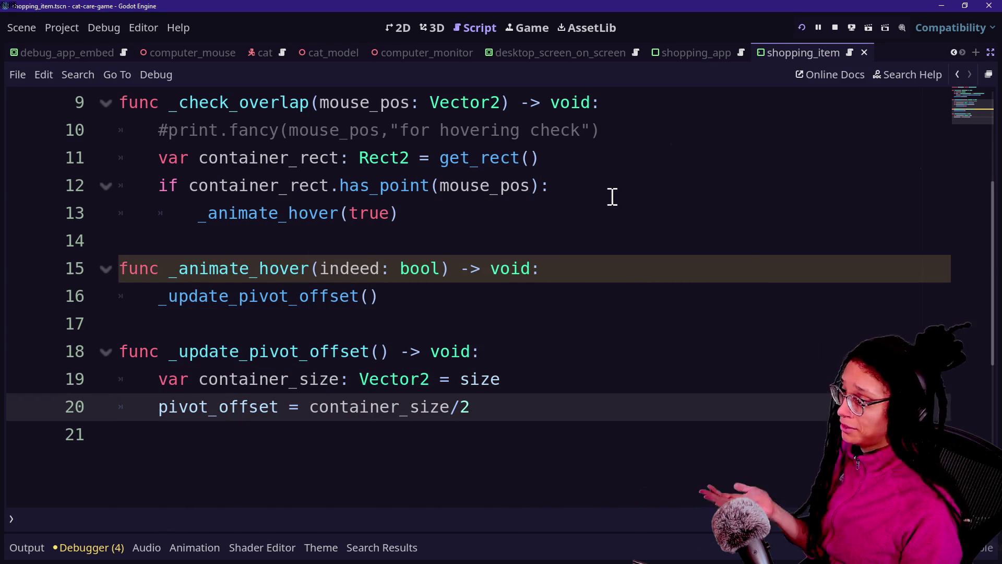
Step: Start an 'if indeed' condition on a new line in _animate_hover
click(534, 310)
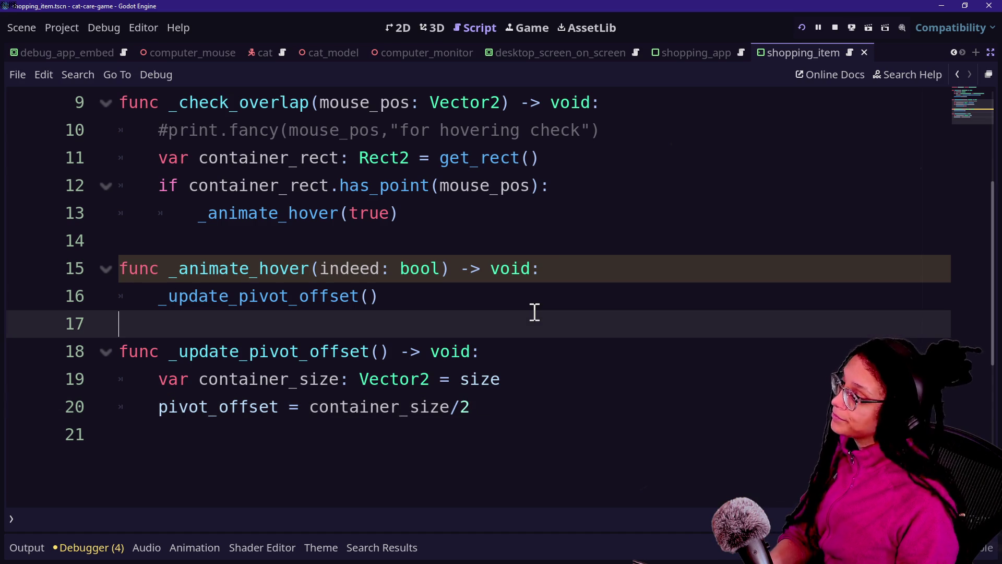
click(508, 303)
key(Return)
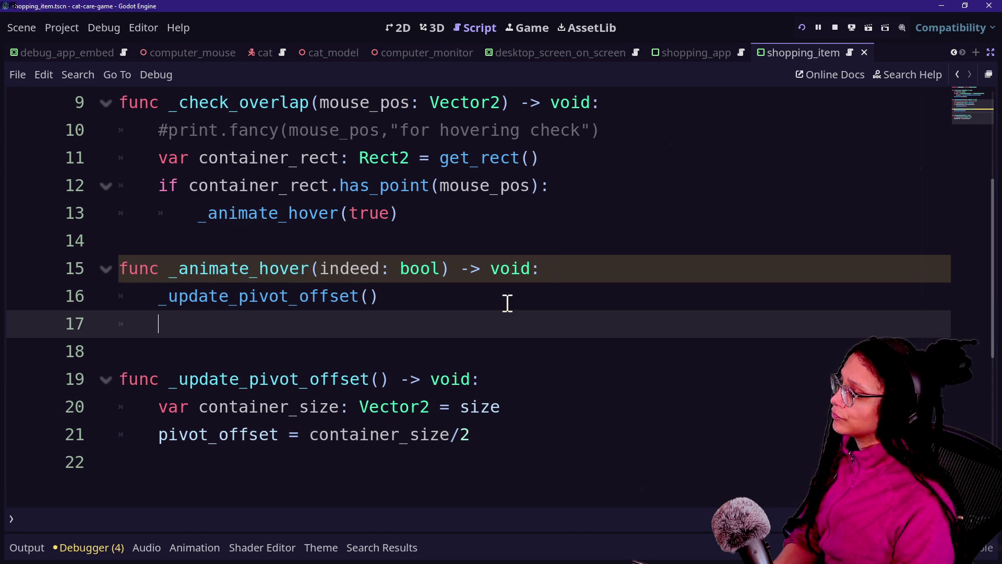
key(Return)
text(if)
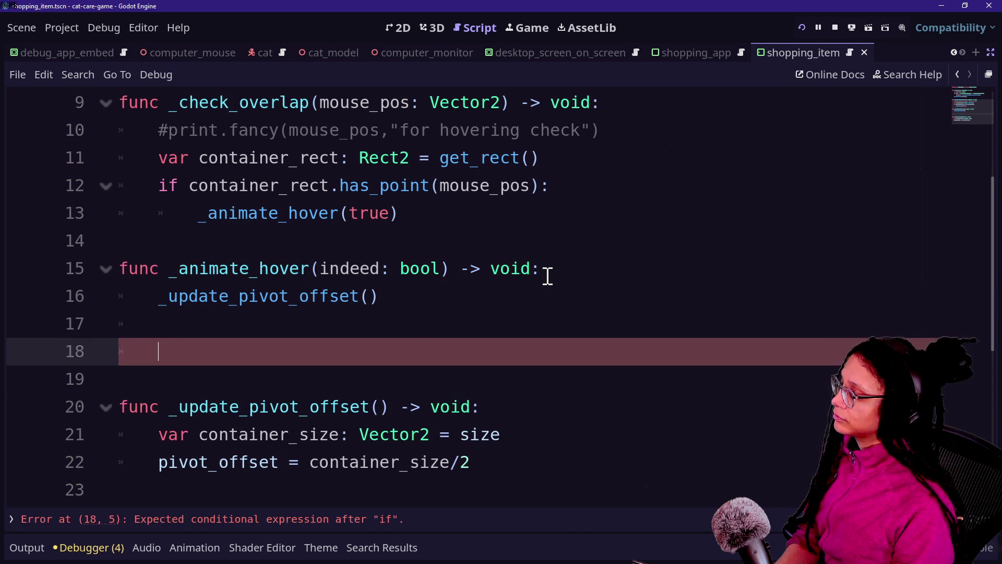
click(547, 276)
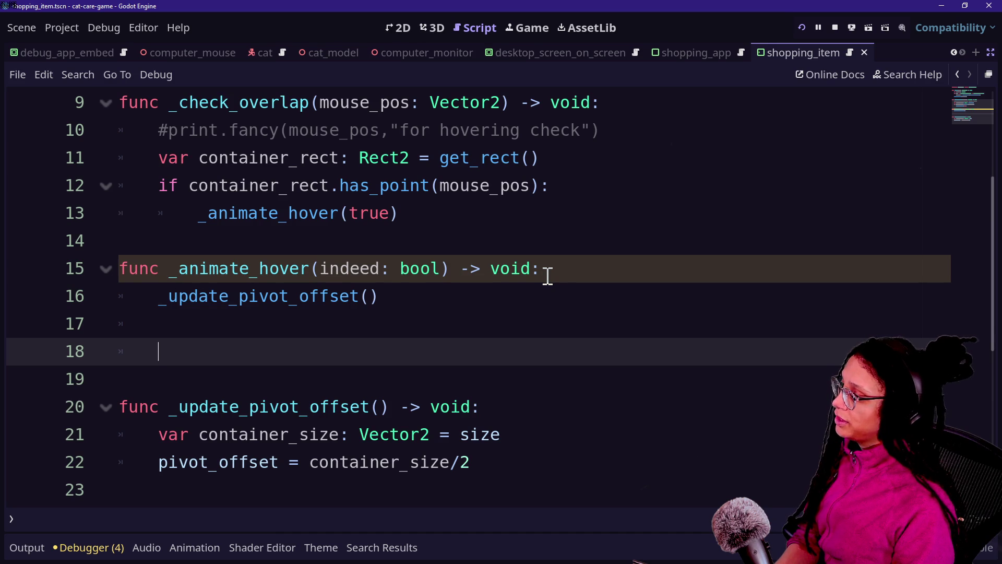
key(BackSpace)
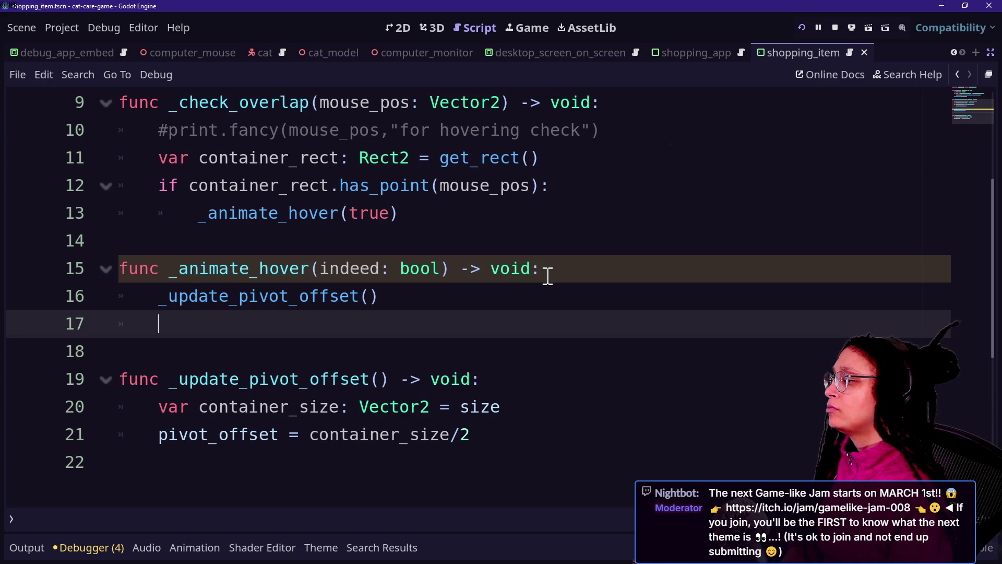
text(i)
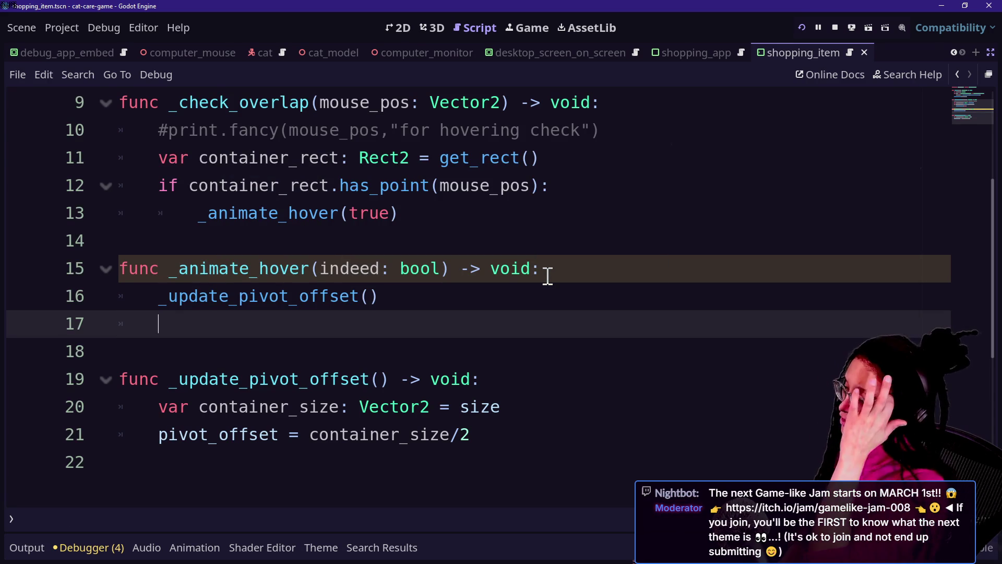
text(if indeed:)
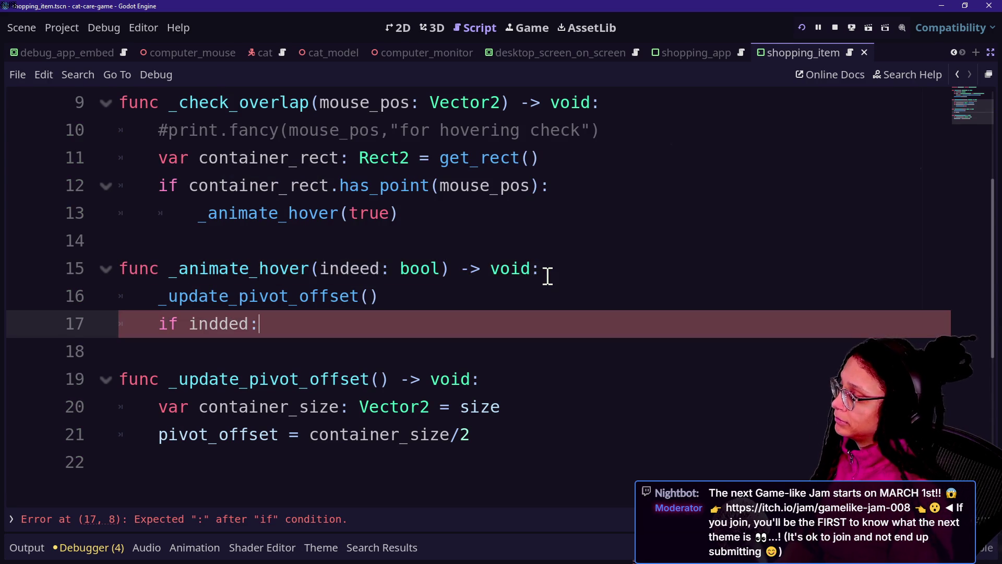
Step: Write 'if indeed:' calling _tween_item_hover_in() and 'else:' calling _tween_item_hover_out()
key(BackSpace)
text(d:)
key(Return)
text(_tween_item_ho)
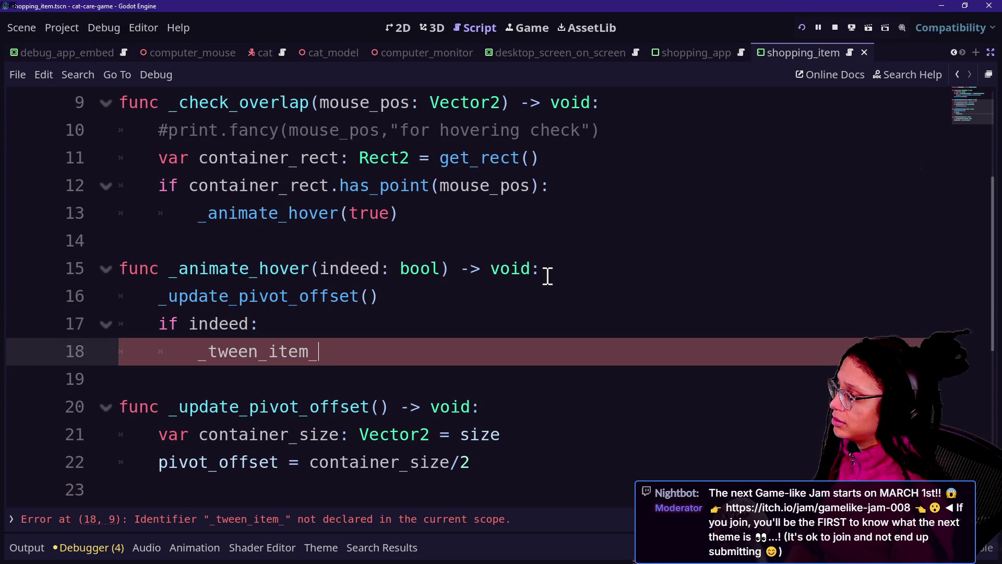
text(ver_in)
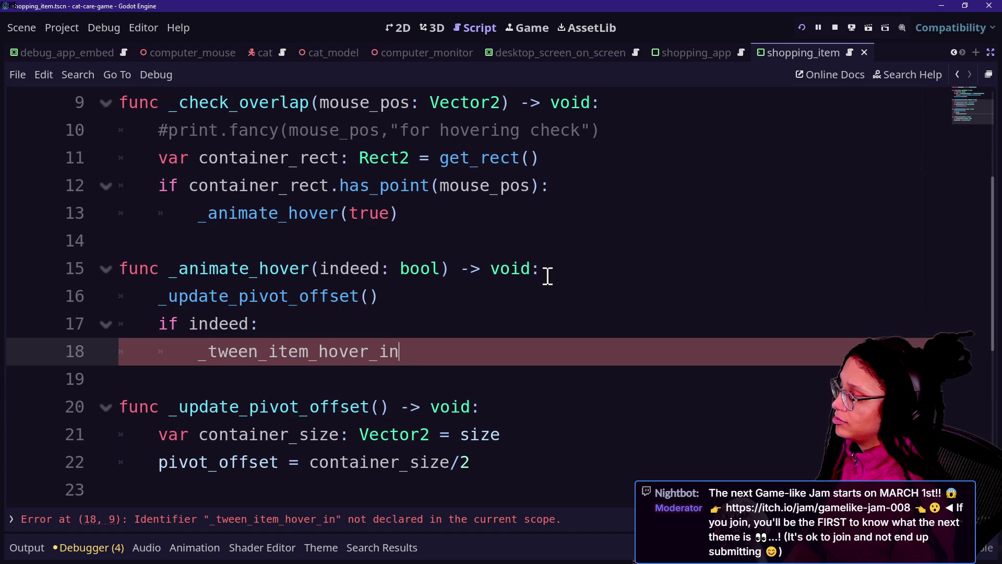
text(())
key(Return)
text(else:)
key(Return)
text(een_)
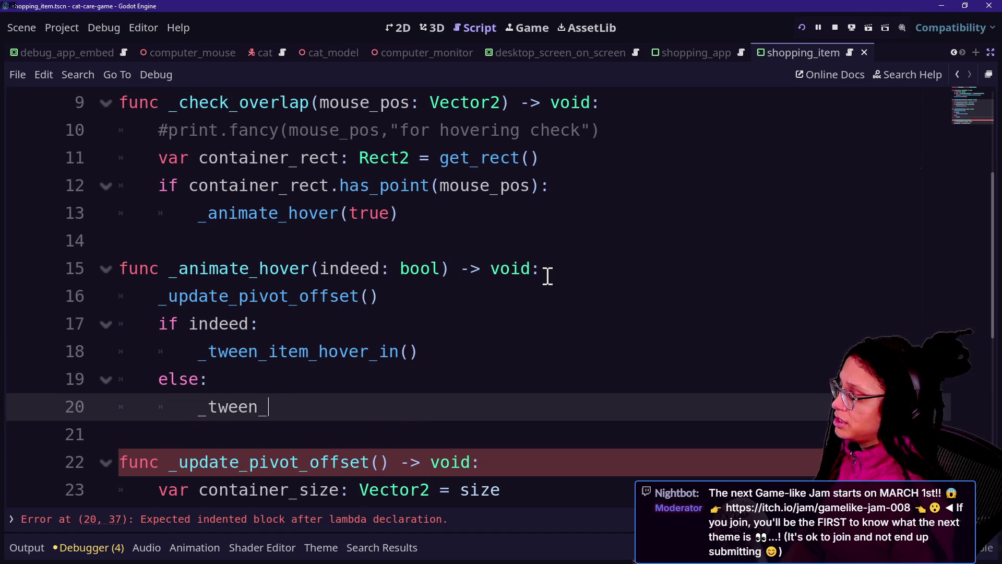
text(item_hover_out())
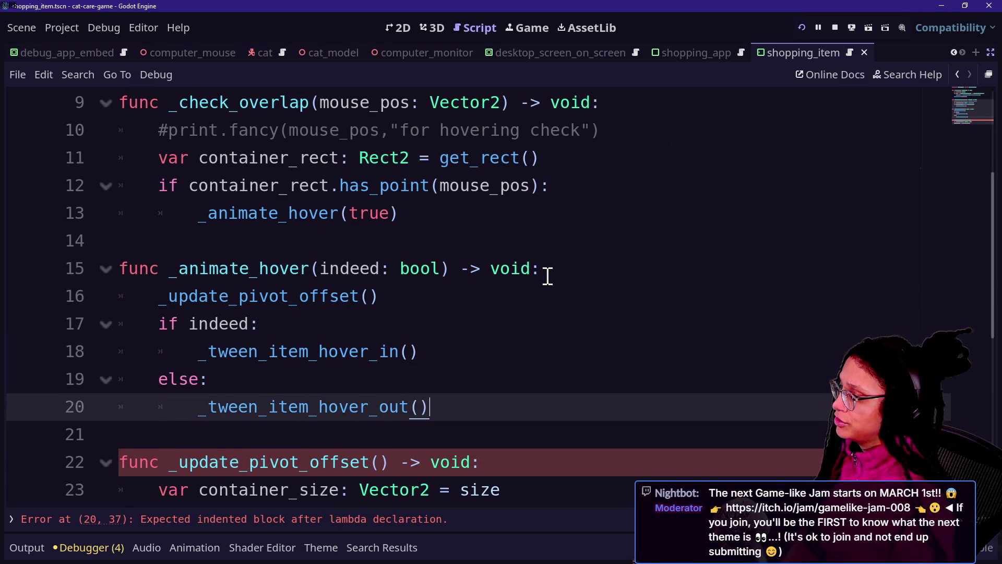
key(Return)
key(Return)
key(BackSpace)
key(BackSpace)
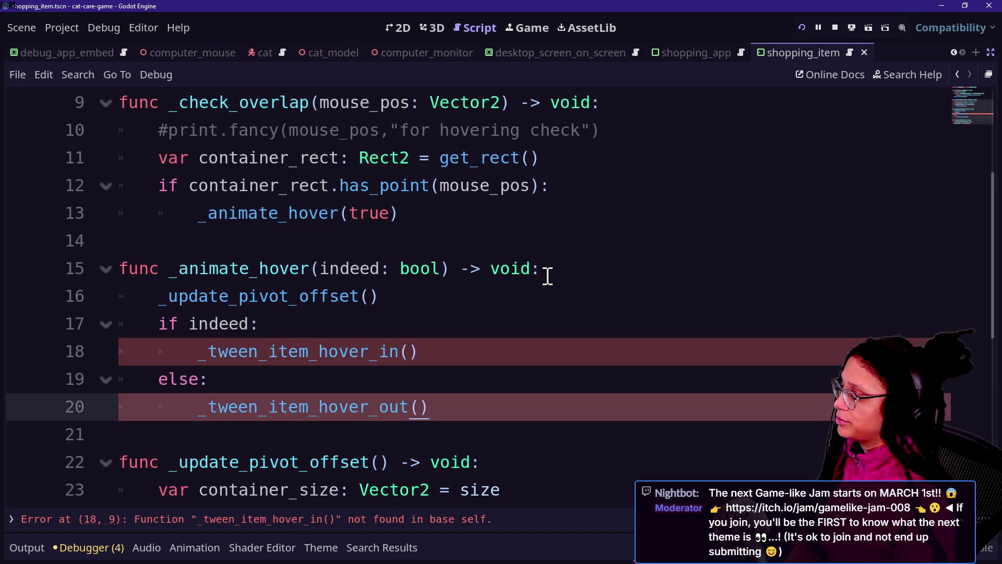
key(Return)
key(Return)
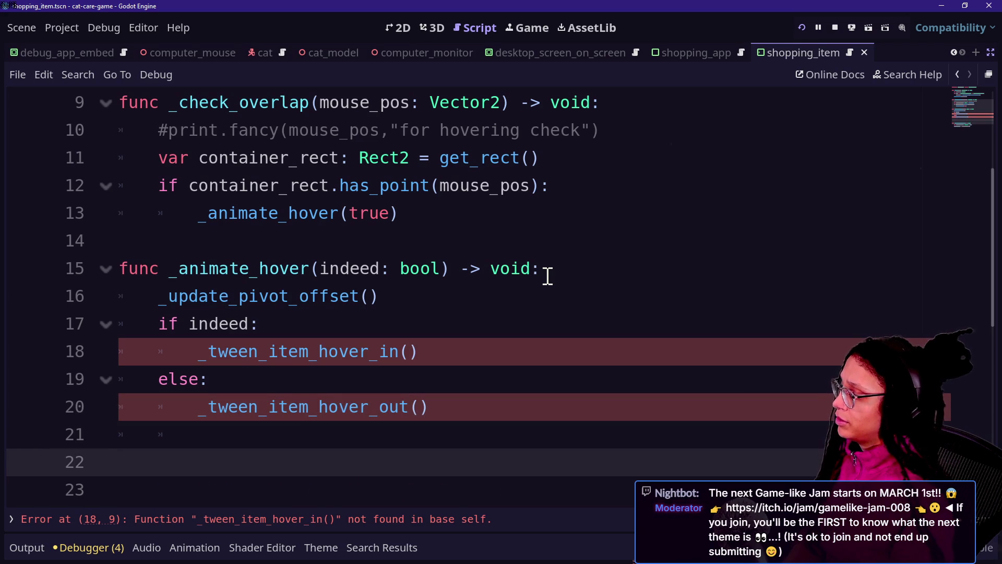
key(BackSpace)
key(BackSpace)
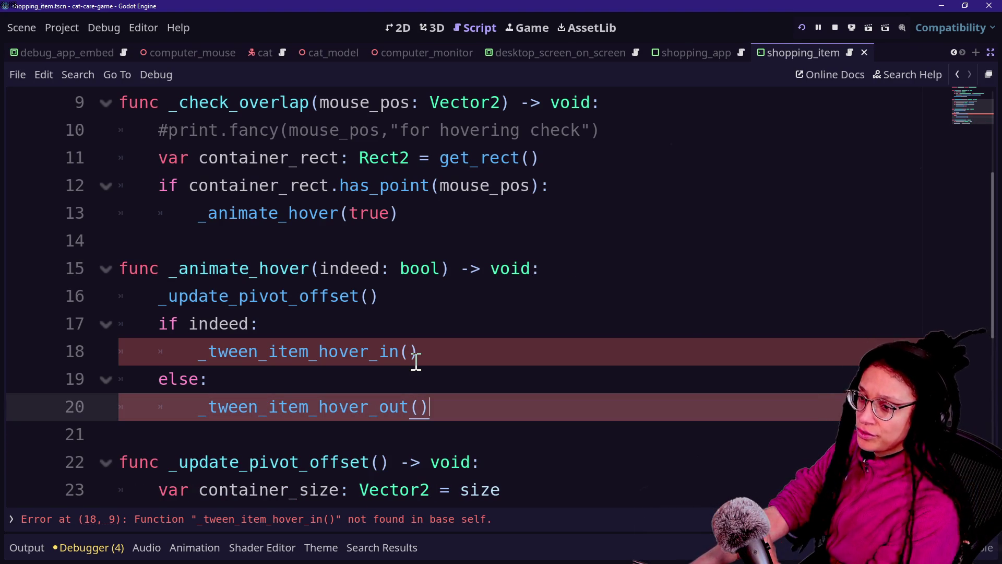
Step: Add blank lines at the end of the script below _update_pivot_offset
click(477, 285)
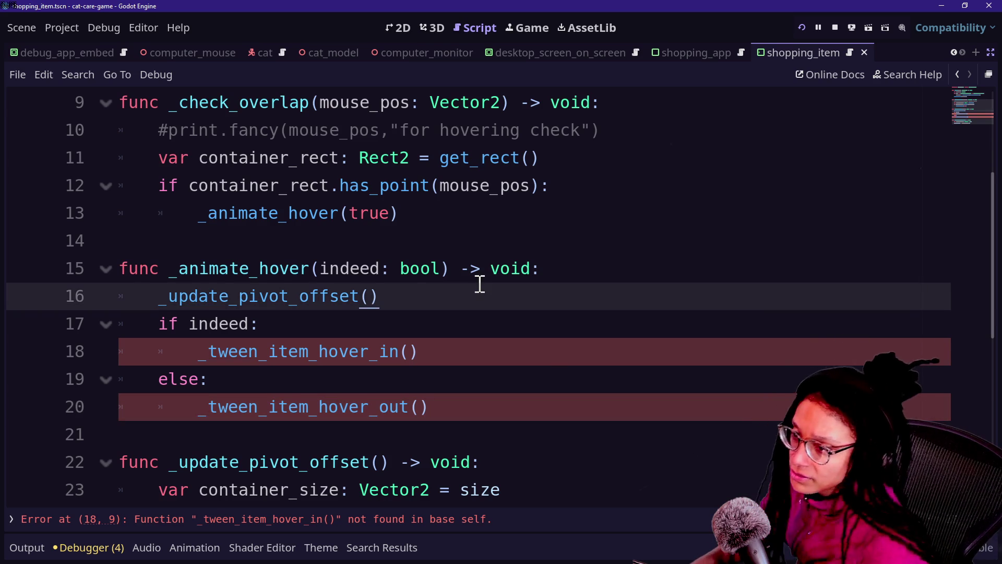
key(Down)
key(Down)
key(Down)
click(346, 432)
click(377, 374)
click(525, 522)
click(495, 486)
key(Up)
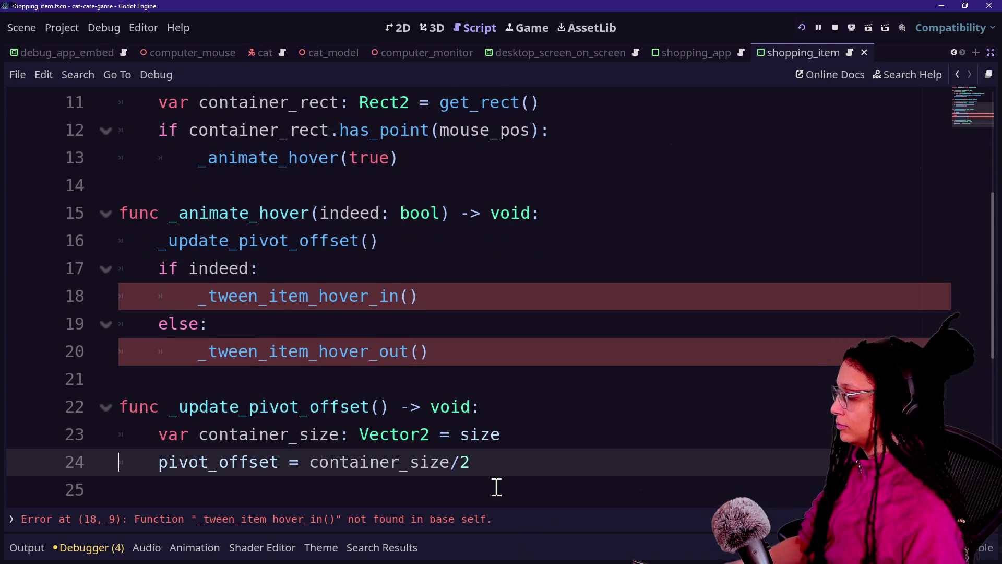
click(496, 487)
key(Return)
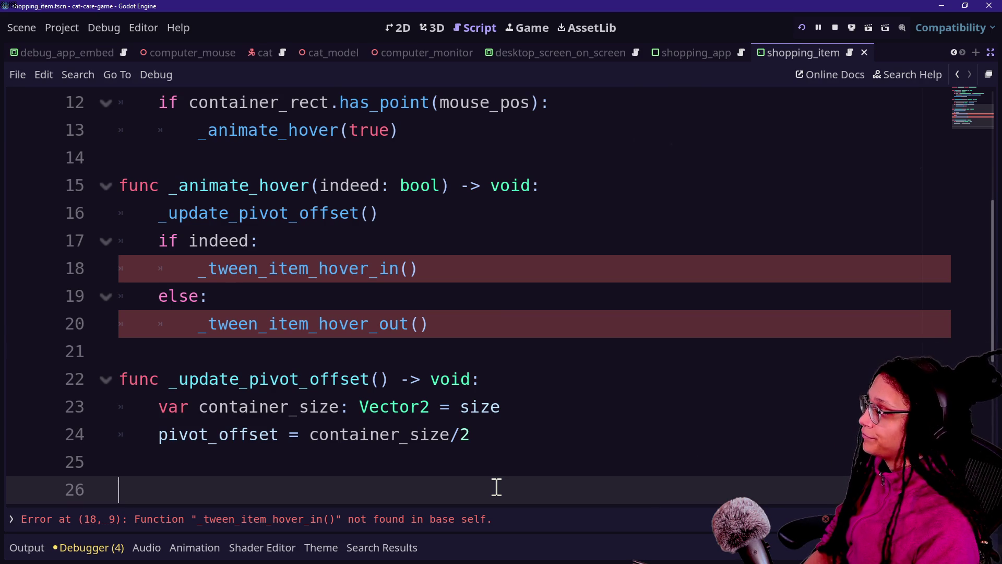
text(f)
key(BackSpace)
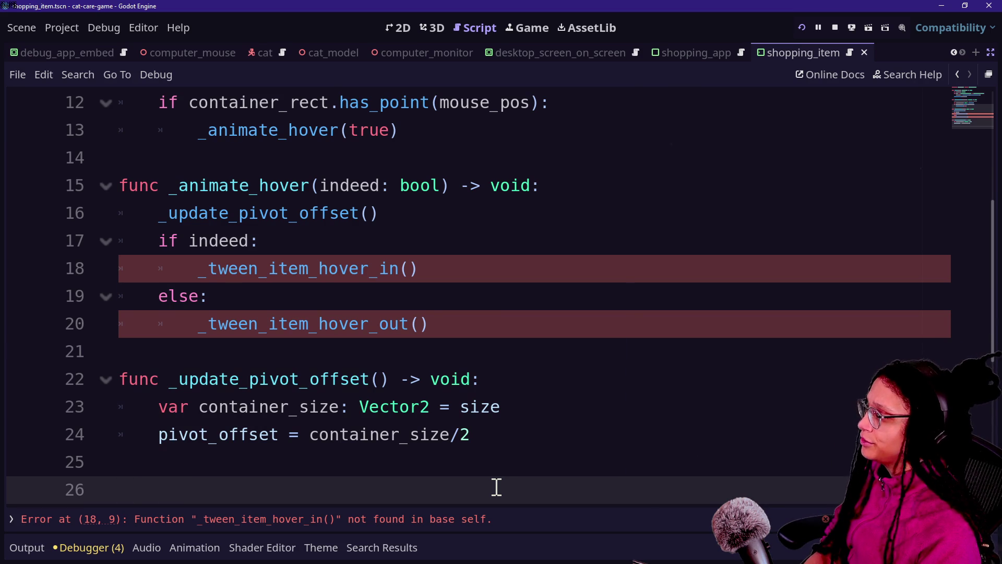
key(Return)
key(Return)
key(Up)
key(Up)
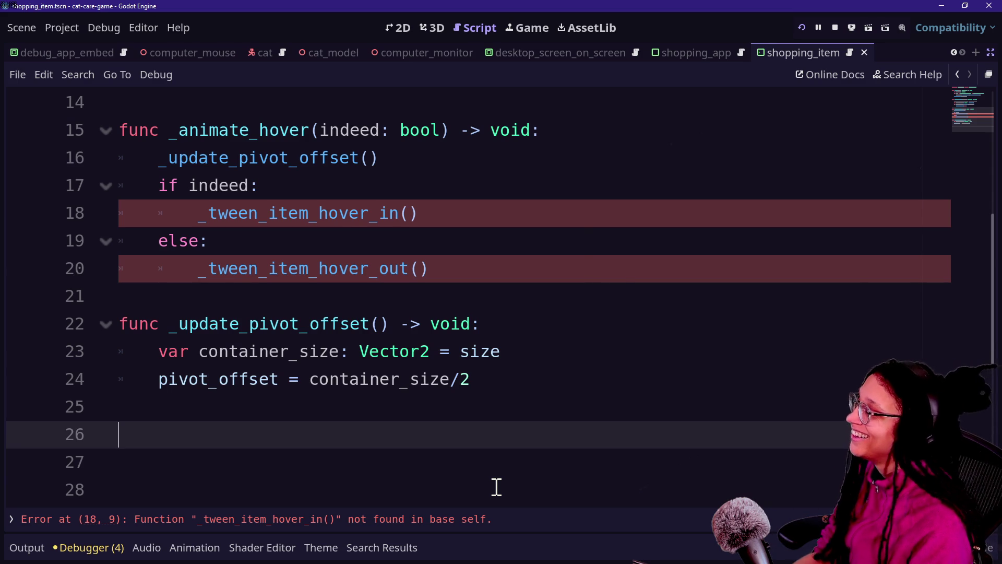
key(BackSpace)
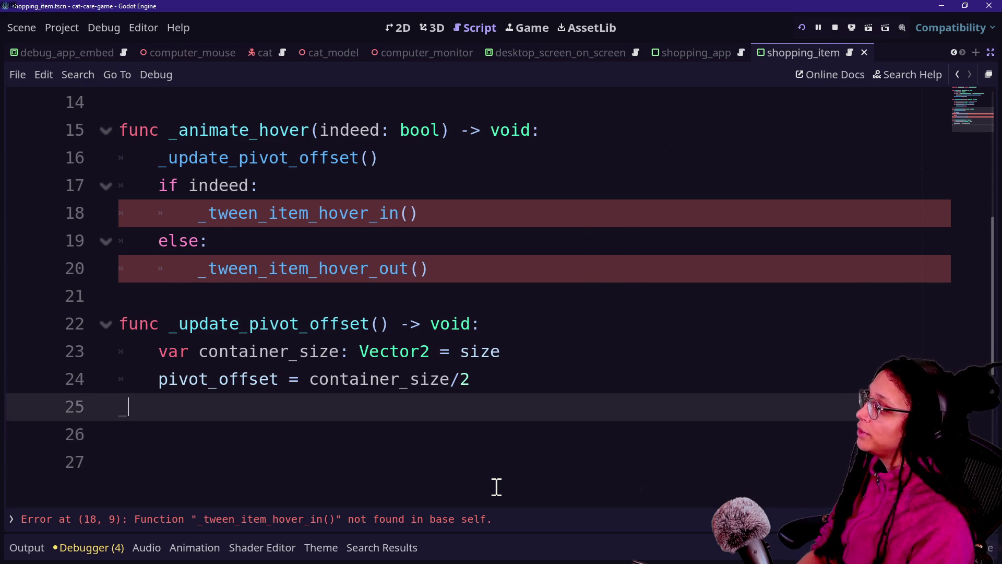
Step: Declare a void _tween_item_hover_in() function with a pass body
key(Return)
text(_tweein_)
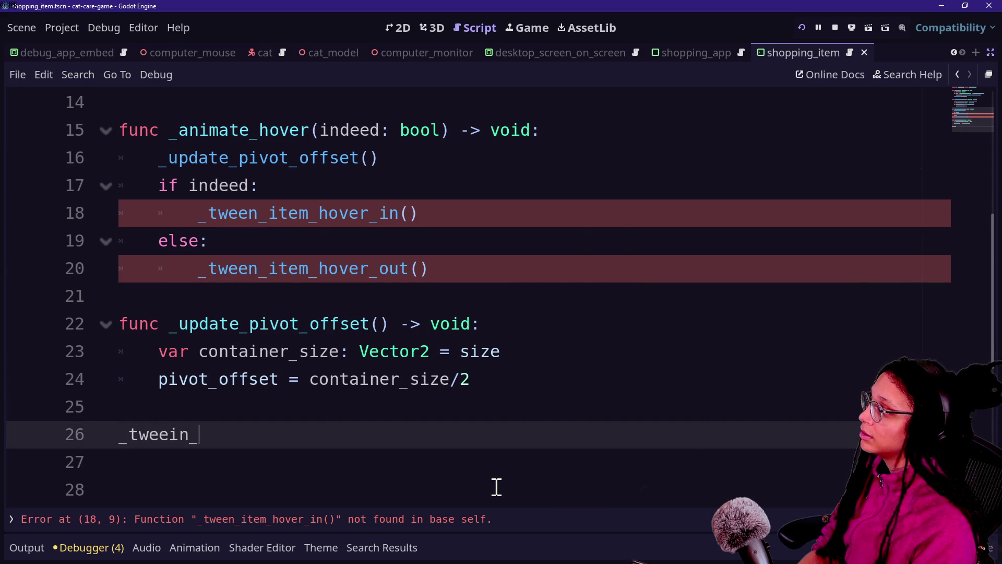
text(itemitem_hover_in() ->)
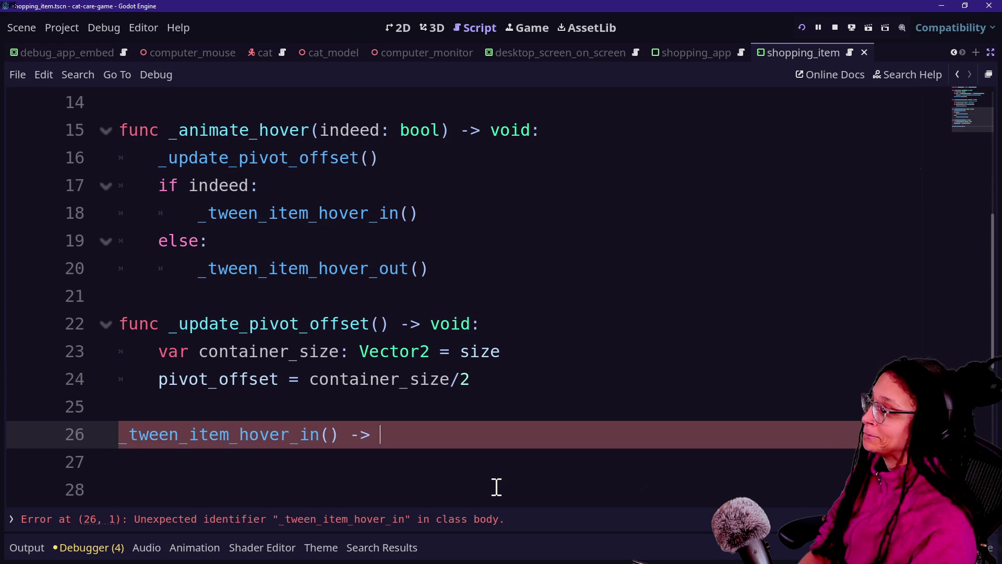
text( oid:)
key(Return)
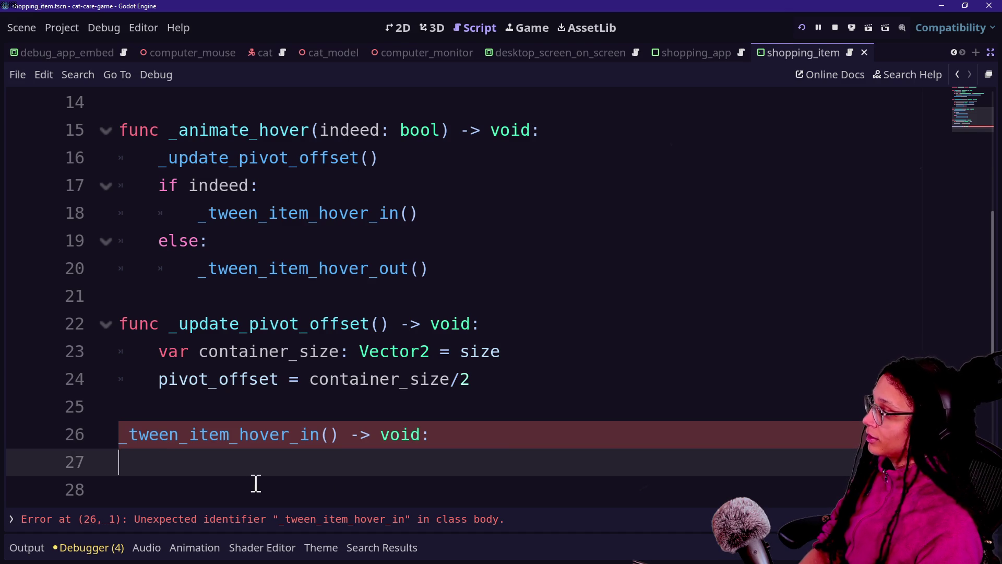
click(120, 434)
text(func)
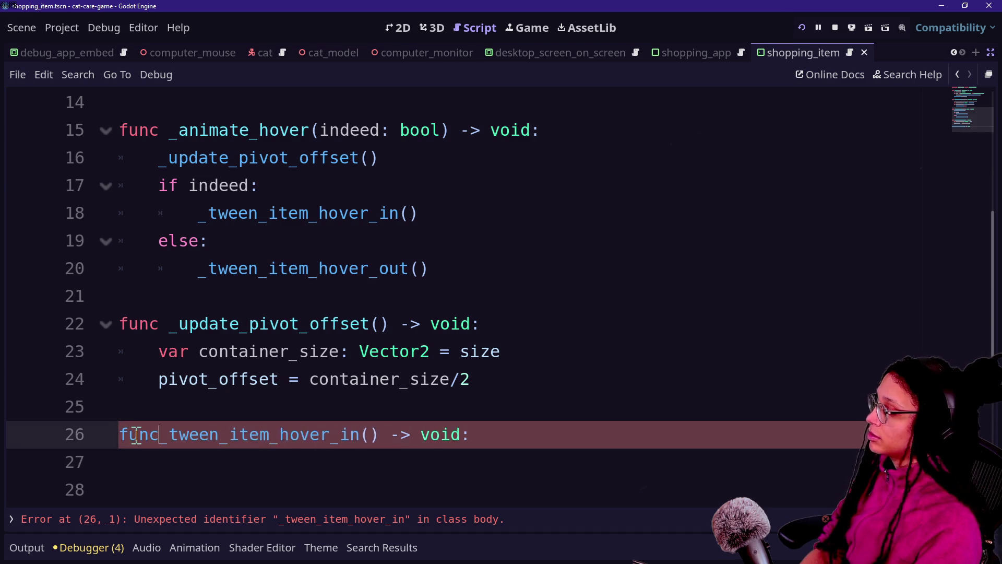
click(300, 452)
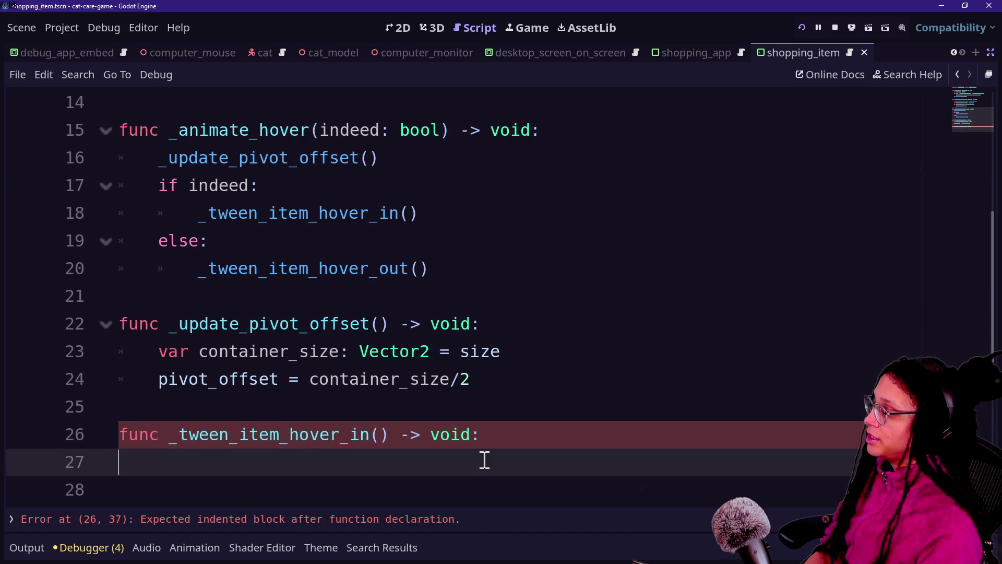
key(Tab)
text(pass)
Step: Duplicate the function and rename the copy to _tween_item_hover_out
drag(484, 459, 478, 406)
key(ctrl+c)
click(465, 475)
key(ctrl+v)
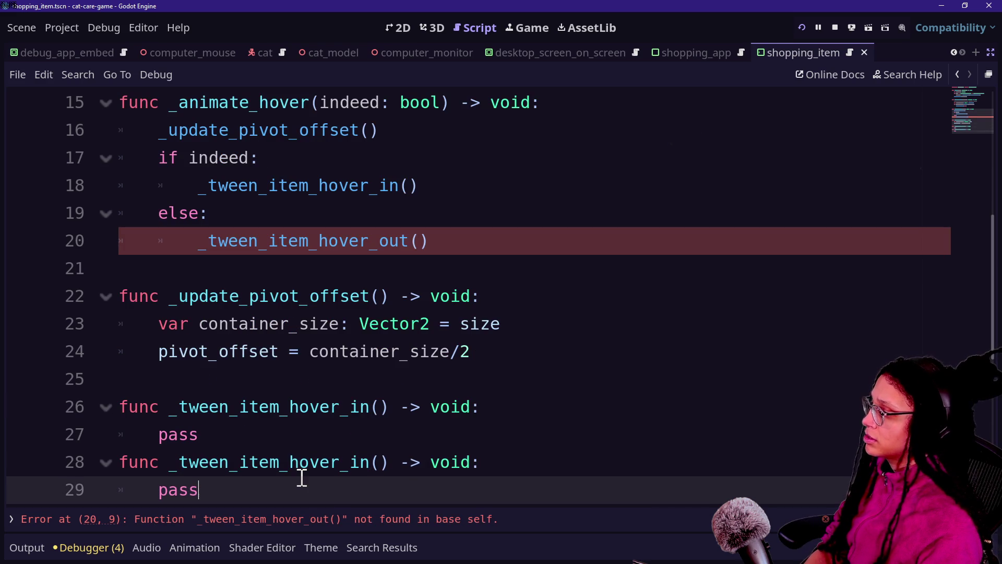
key(BackSpace)
key(BackSpace)
text(out)
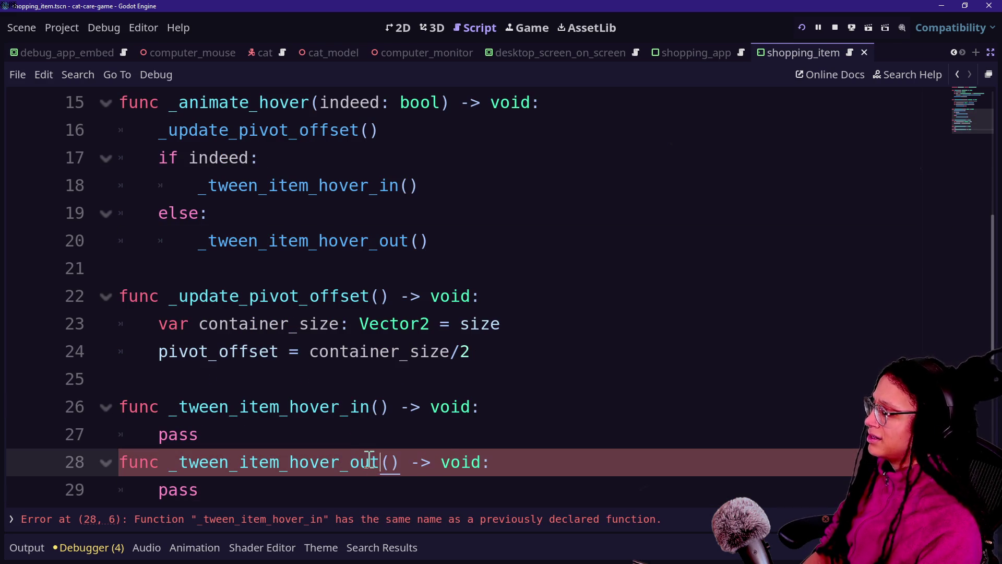
Step: Click and drag-select around the script to review the two hover stubs
click(305, 354)
drag(423, 379, 491, 440)
click(358, 211)
click(473, 351)
click(356, 156)
drag(359, 185, 437, 287)
click(438, 286)
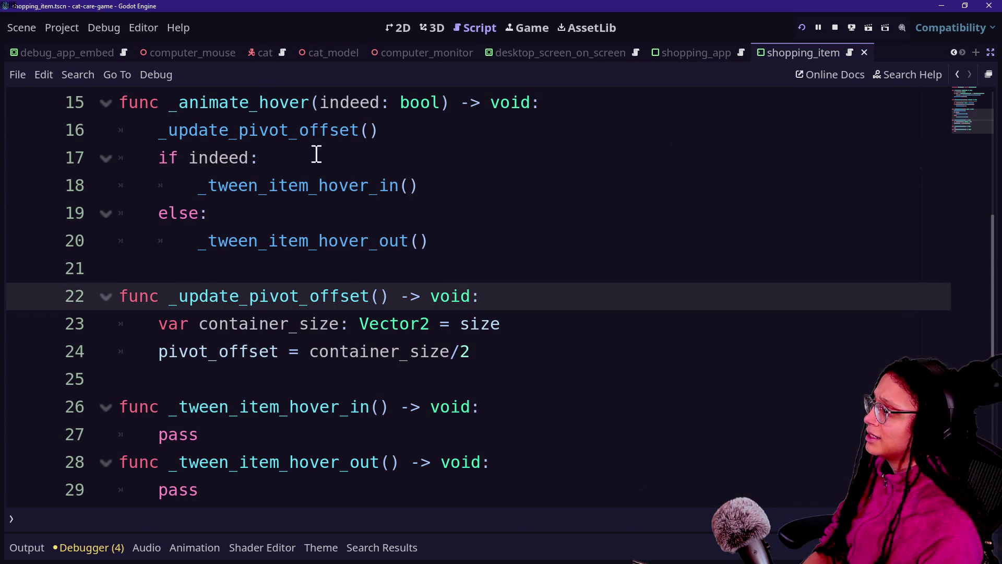
click(360, 239)
drag(360, 269, 319, 155)
click(319, 155)
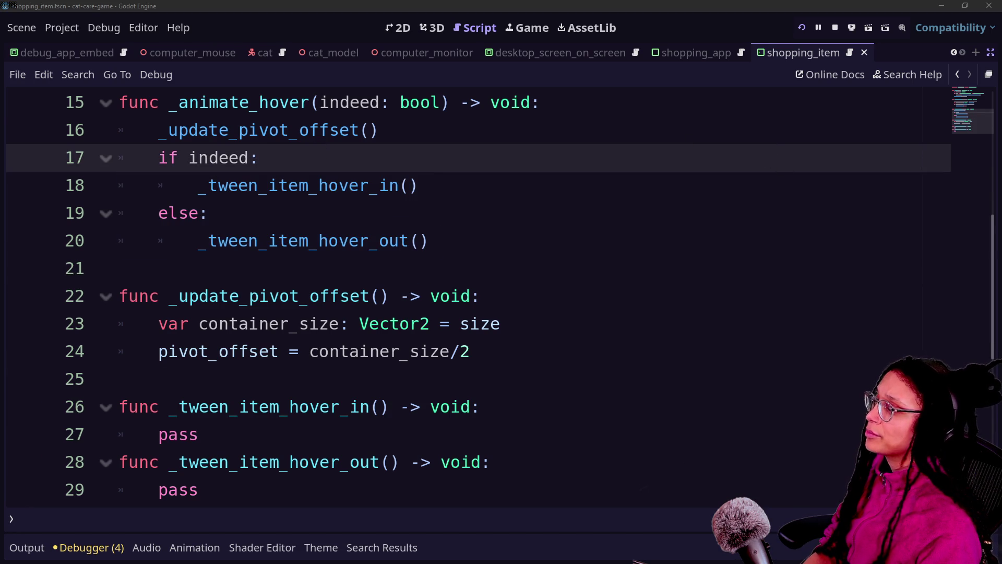
Step: Delete the pass placeholder from _tween_item_hover_in, dismissing a method description popup along the way
click(522, 417)
key(Down)
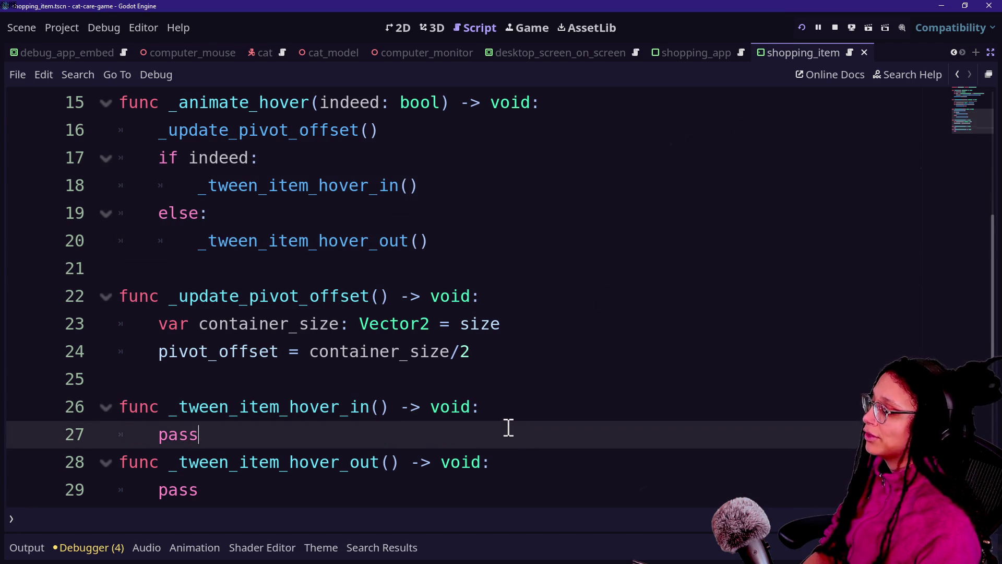
key(BackSpace)
key(BackSpace)
key(BackSpace)
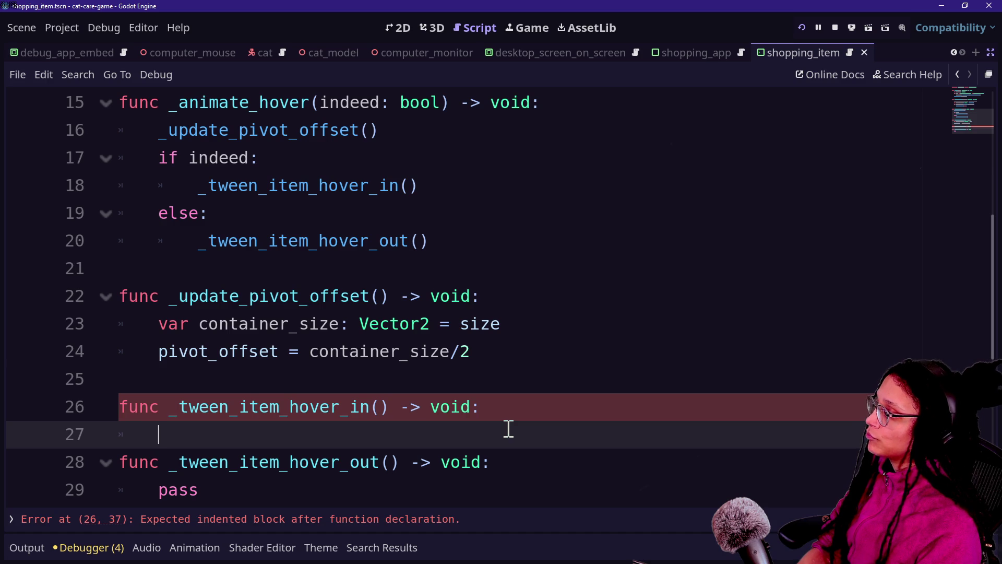
key(ctrl+z)
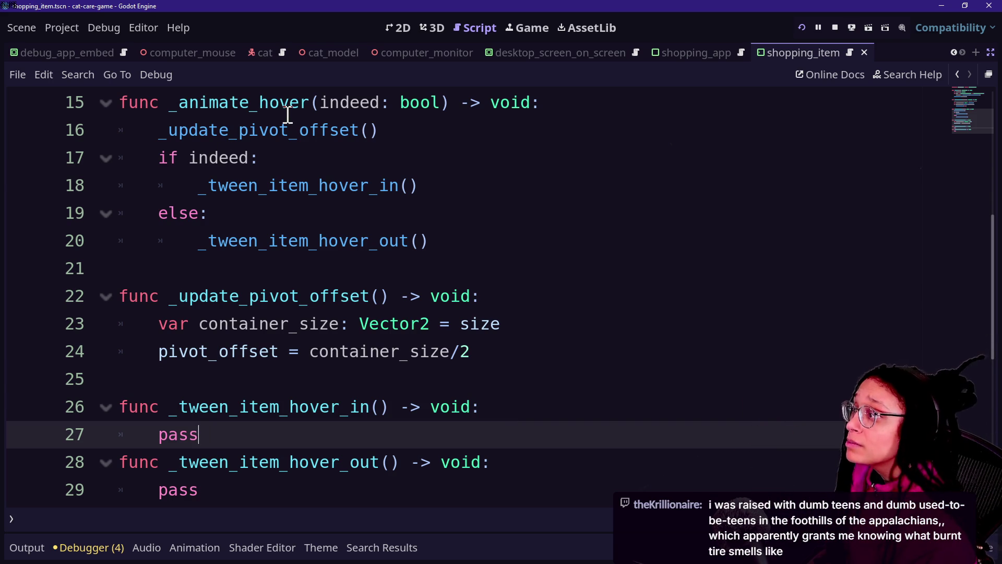
click(456, 104)
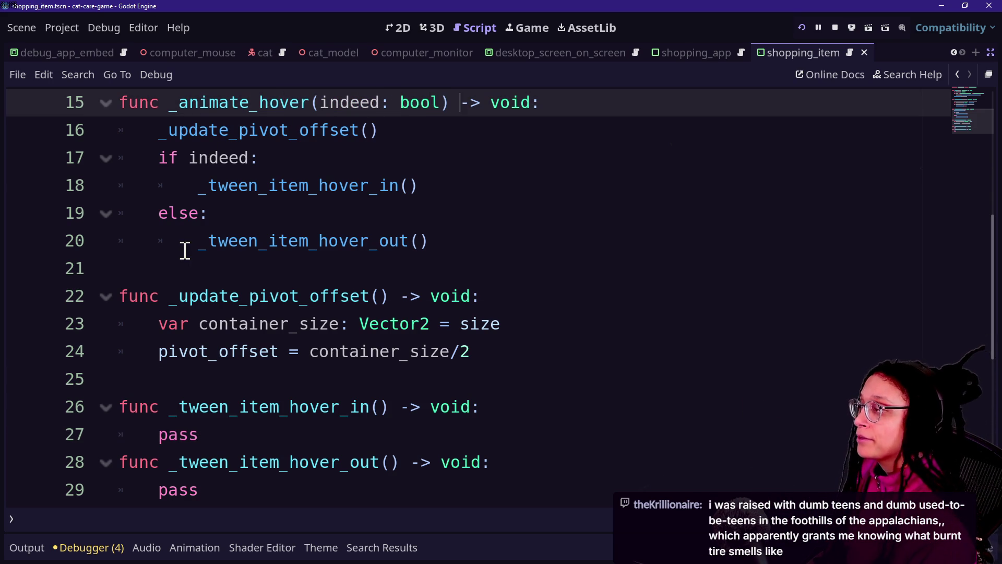
mouse_move(185, 250)
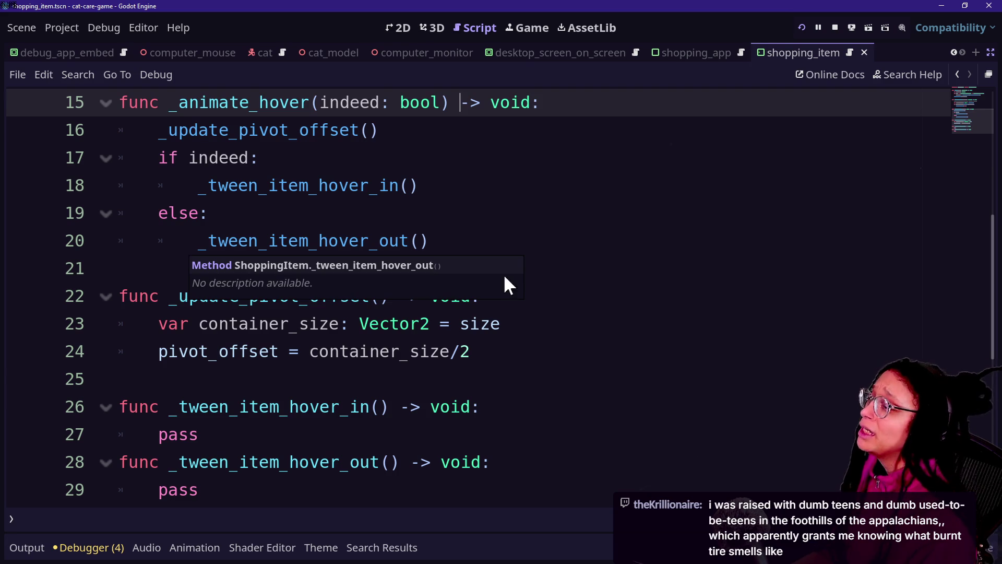
click(603, 268)
click(589, 240)
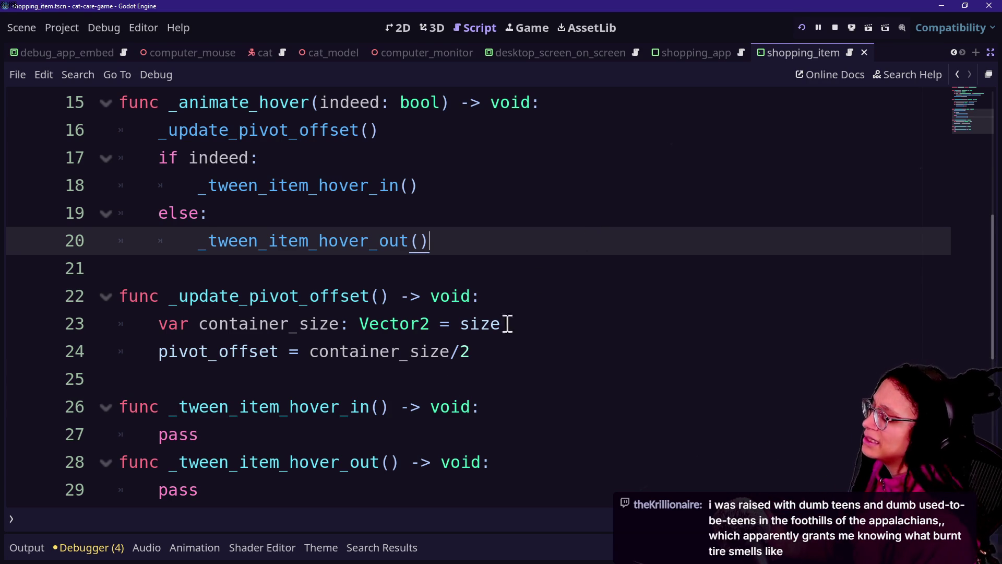
double_click(279, 441)
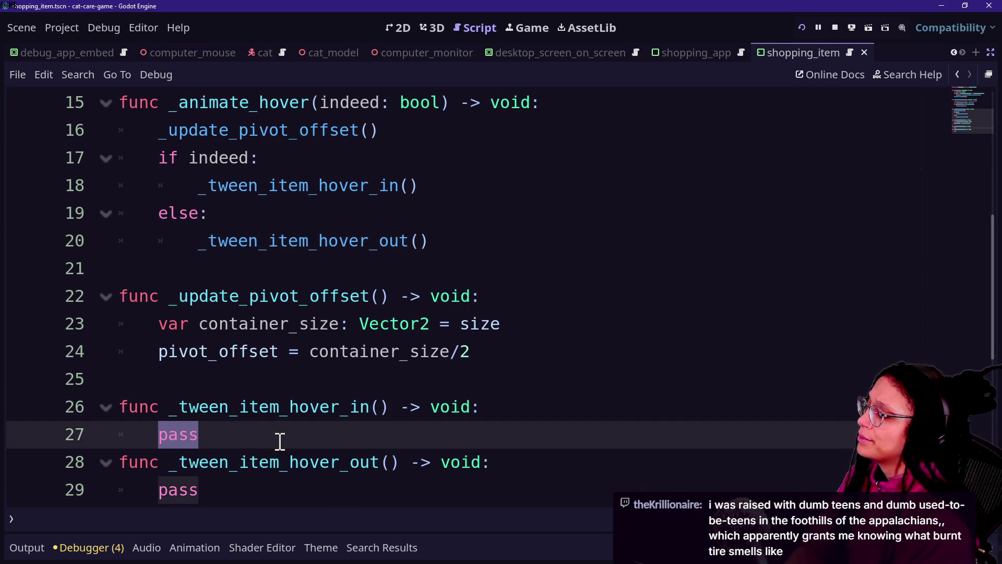
key(BackSpace)
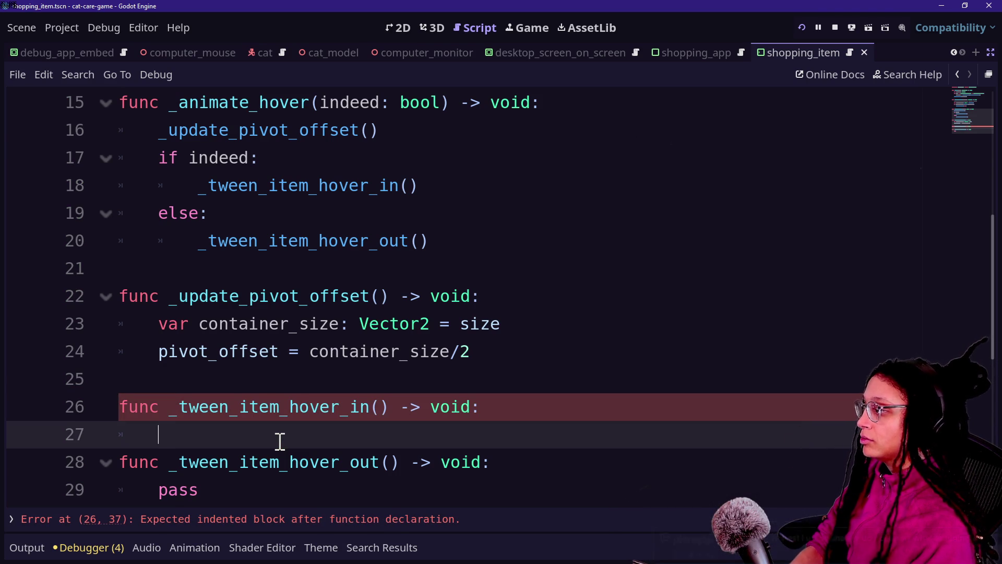
Step: Restore the pass placeholder and declare 'var _tween: Tween' below the class_name line
text(f)
key(ctrl+z)
scroll(324, 280, up, 5)
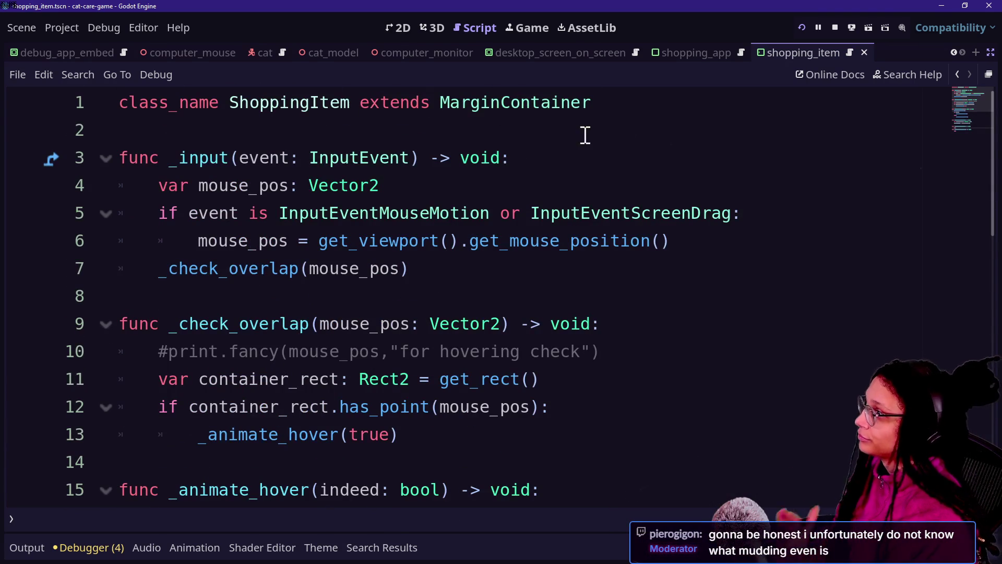
click(609, 104)
key(Return)
key(Return)
text(v)
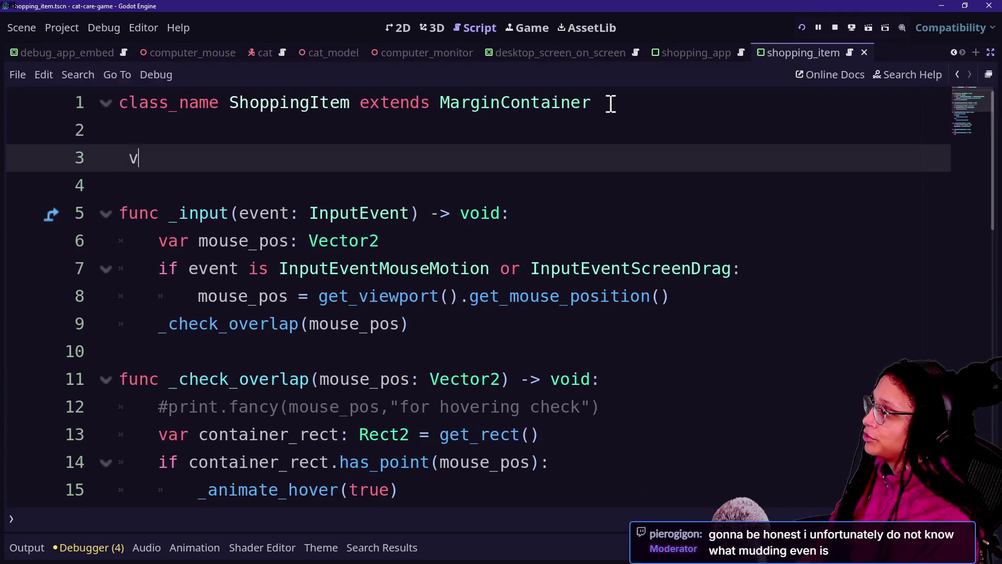
key(BackSpace)
key(BackSpace)
key(BackSpace)
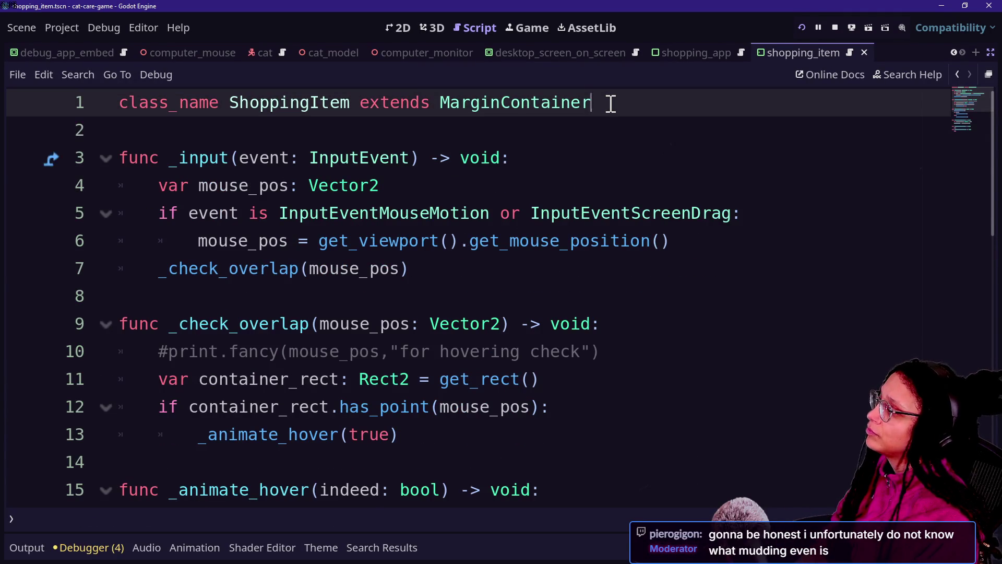
key(Return)
text(v)
key(BackSpace)
key(Return)
text(var )
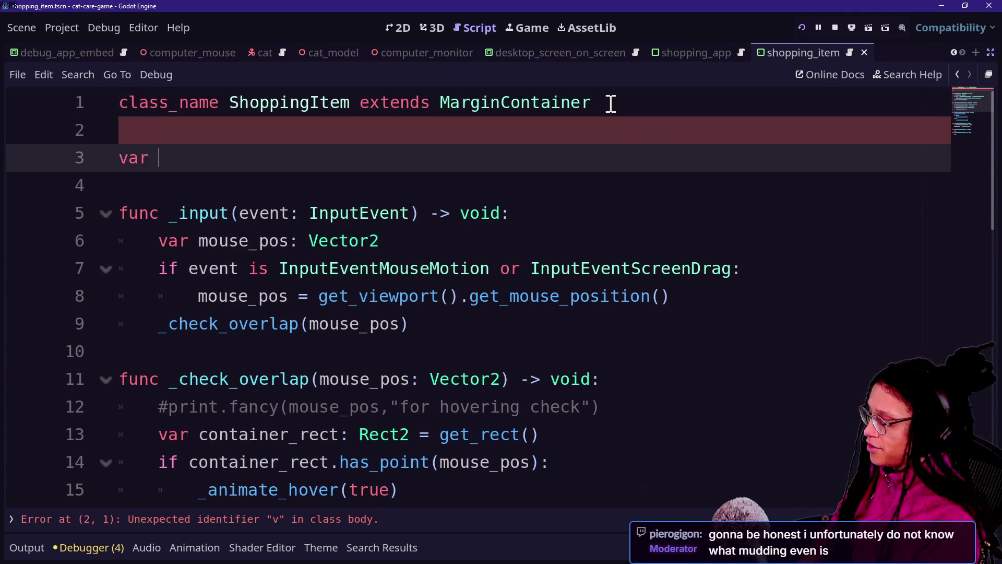
text(twee)
key(BackSpace)
key(BackSpace)
key(BackSpace)
text(_tween: Tween)
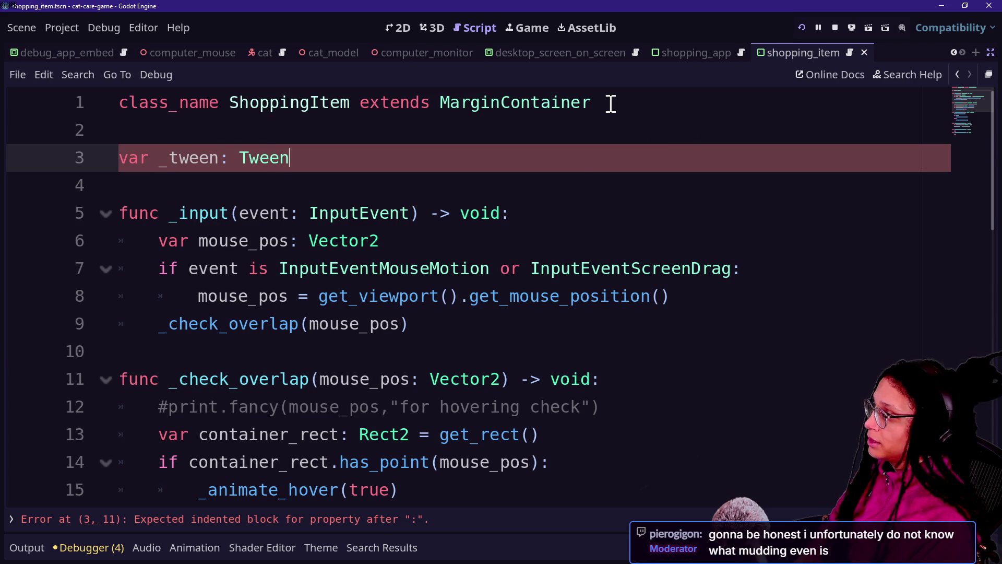
Step: Begin a func _create_tween declaration on the script's last line
scroll(161, 309, down, 2)
scroll(162, 309, down, 5)
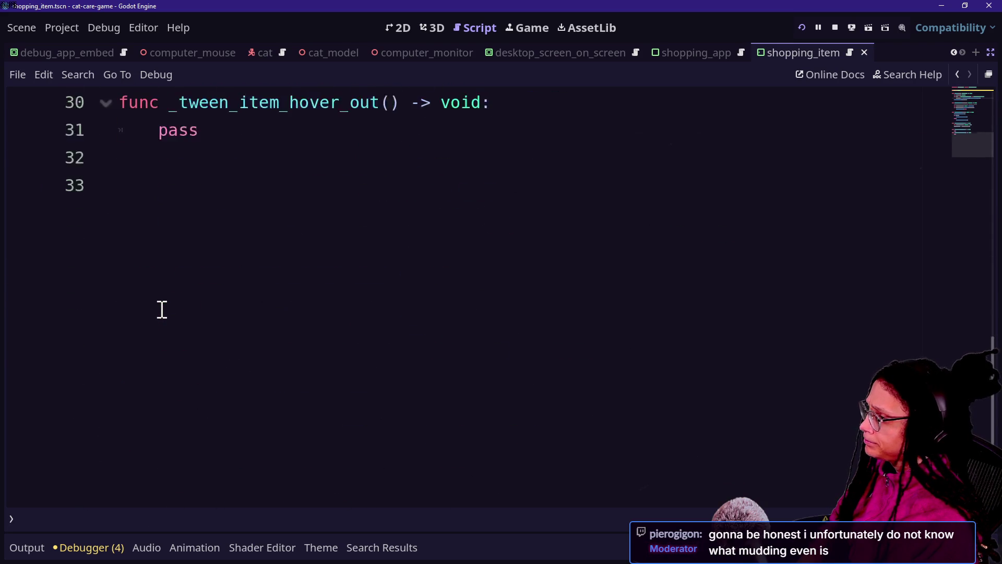
scroll(161, 310, up, 4)
scroll(419, 358, down, 3)
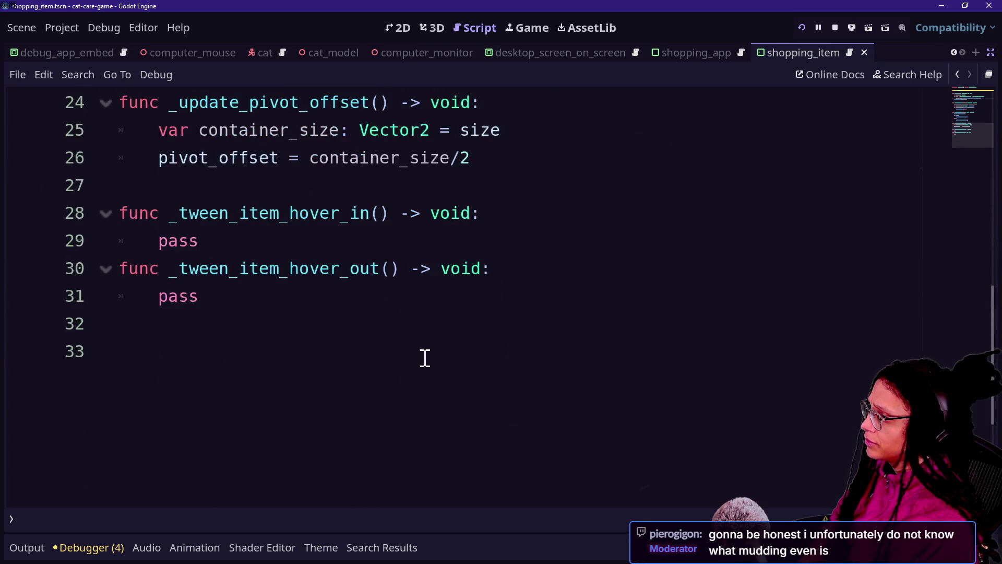
click(554, 343)
text(unc _create-tw)
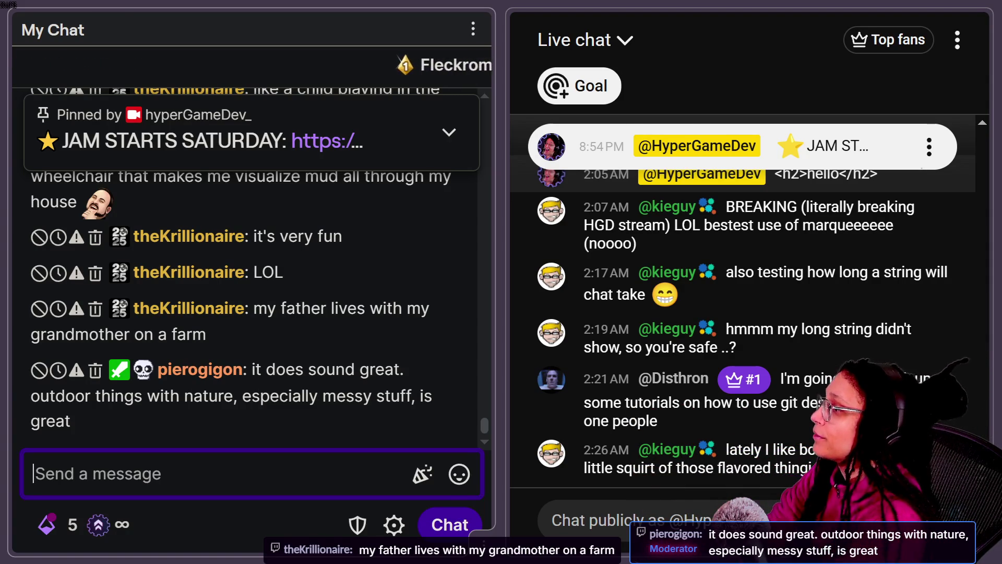
Step: Scroll up in the live chat to read the latest viewer messages
scroll(452, 358, up, 3)
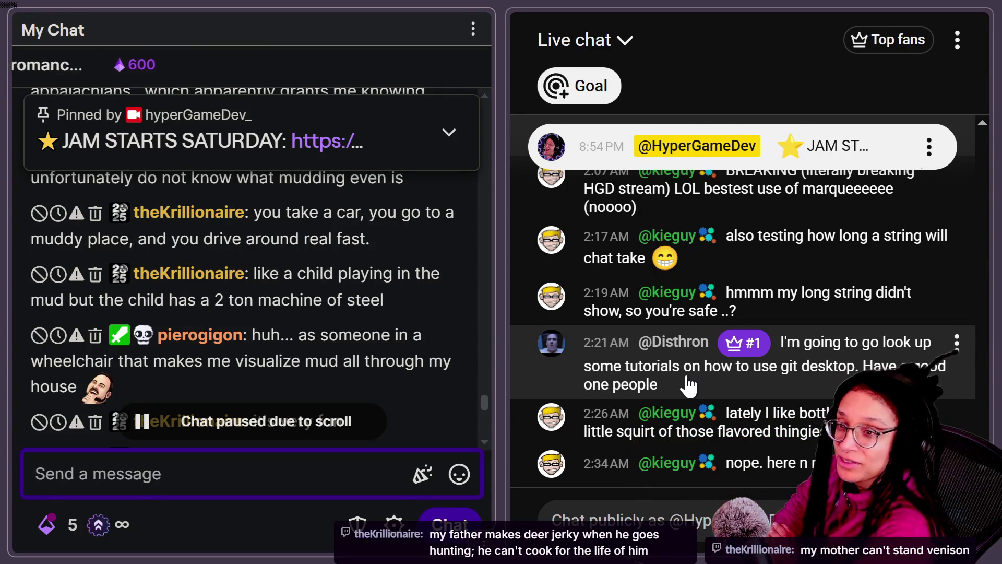
scroll(260, 204, down, 5)
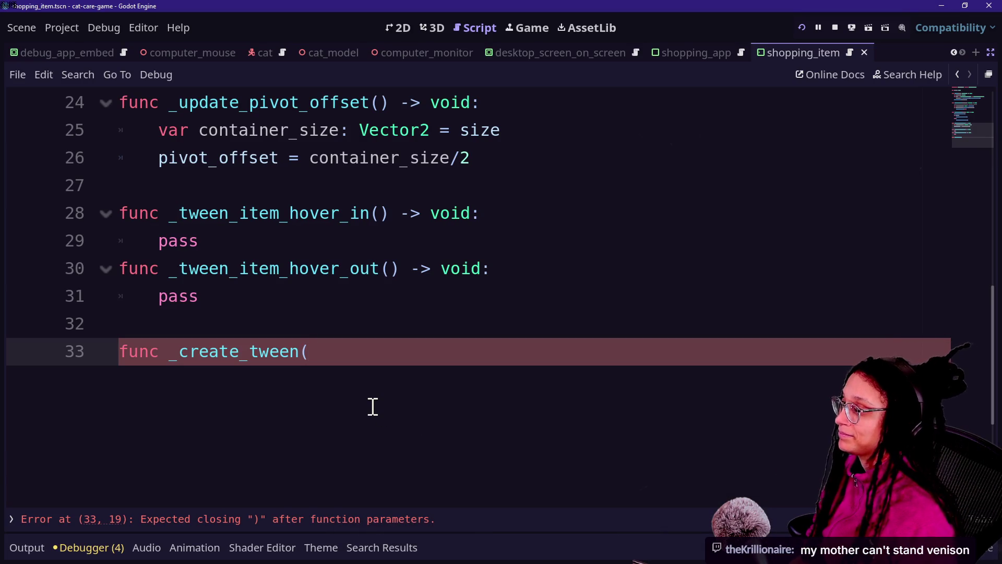
Step: Give _create_tween() a Tween return type, kill any existing _tween, return it, and save
text(()
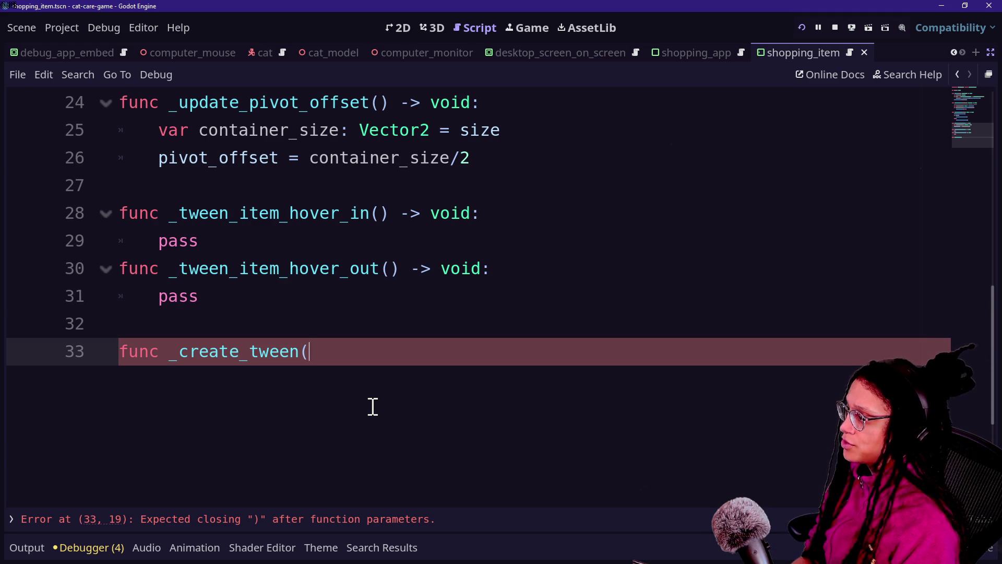
text() -> Tw)
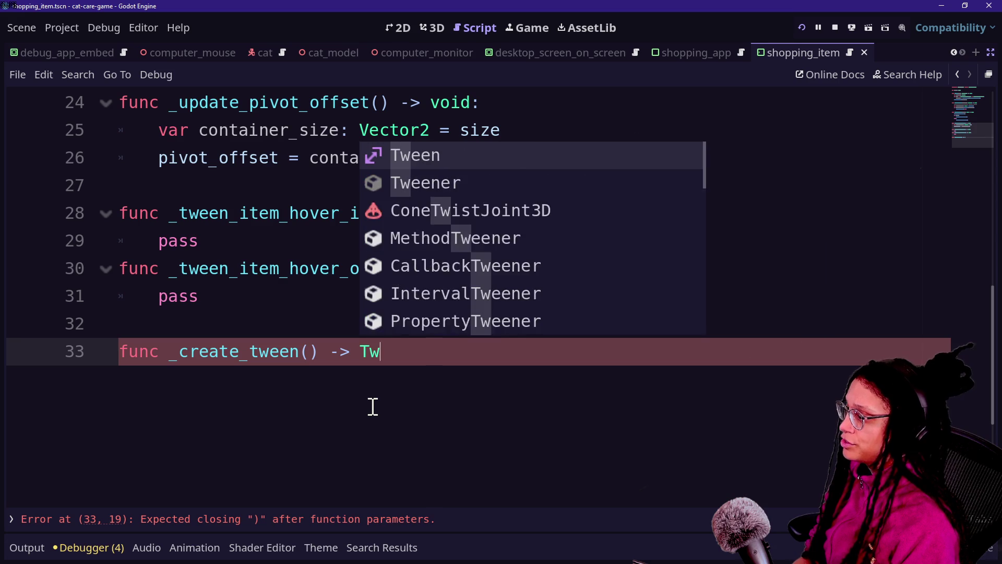
text(een:)
key(Return)
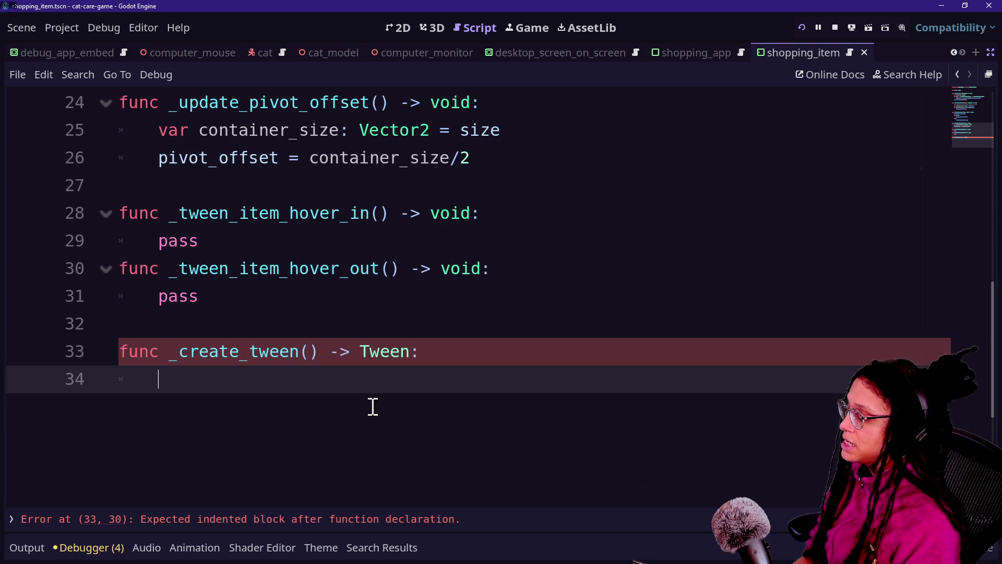
text(if t)
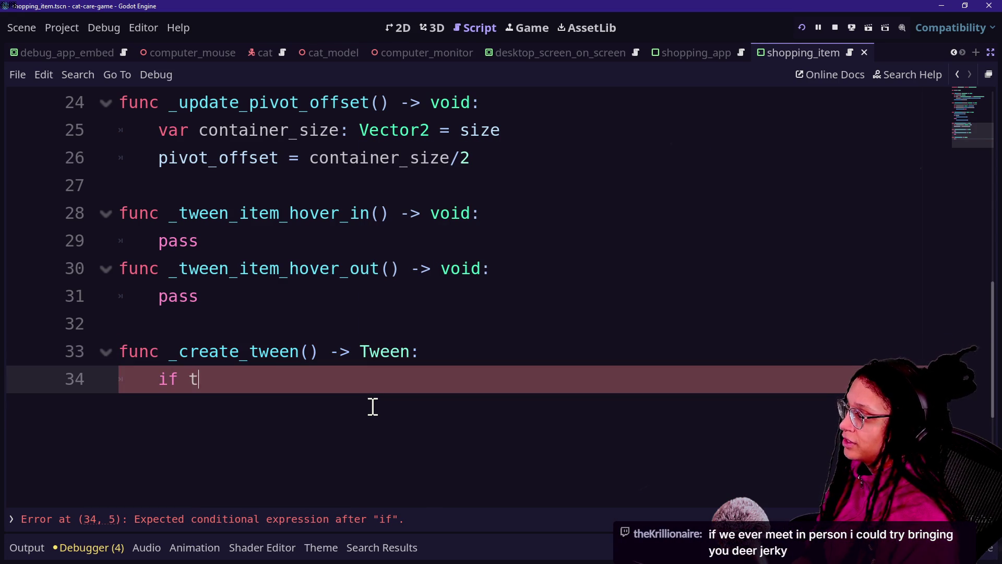
key(BackSpace)
text(_tween:)
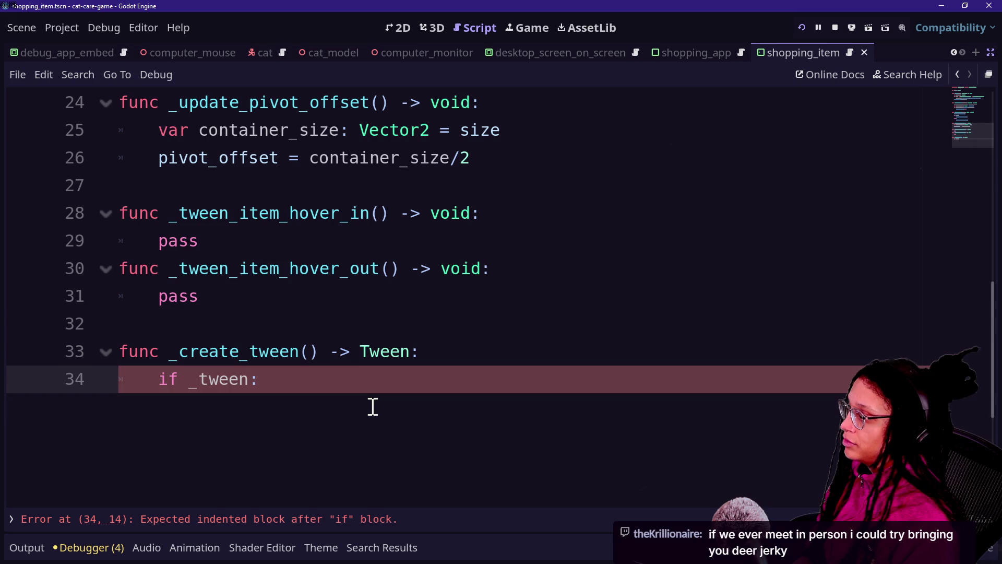
key(Return)
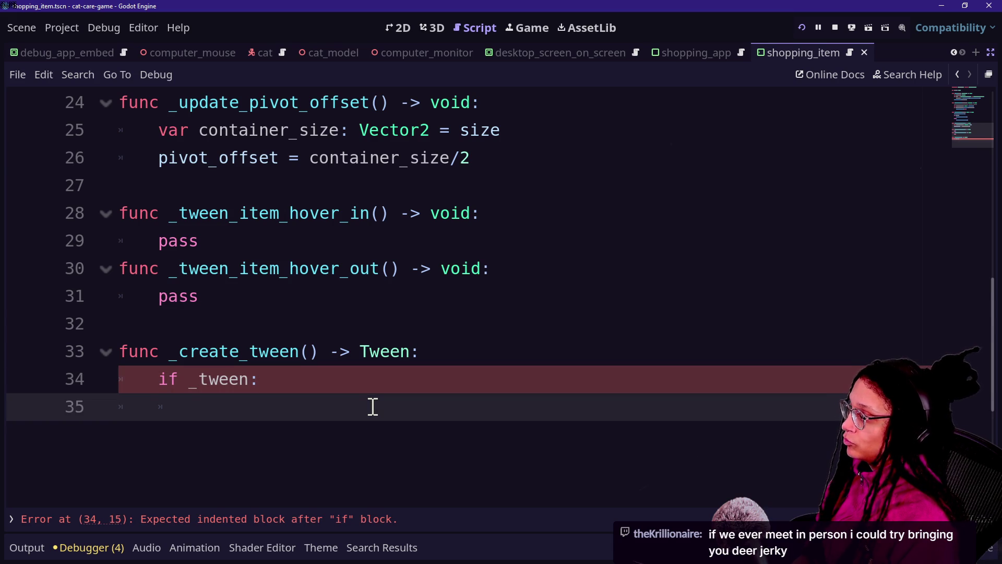
text(_tween.kill)
key(Return)
key(Return)
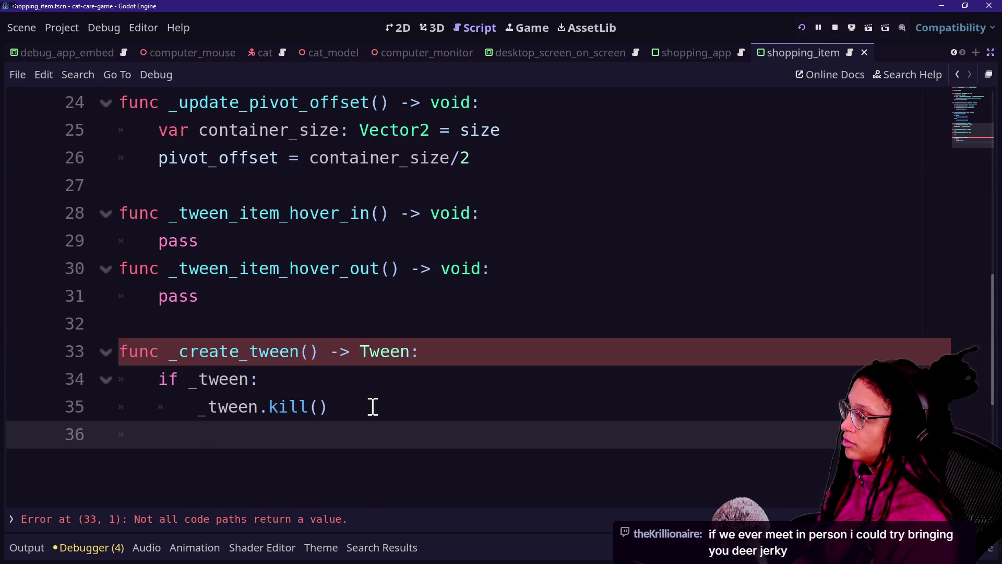
text(return _tween)
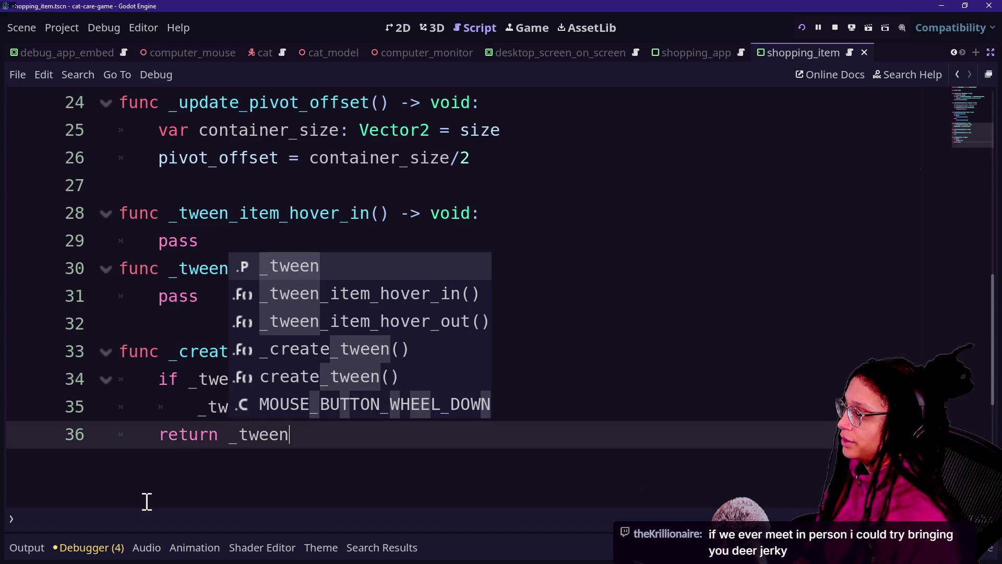
key(ctrl+s)
Step: Insert '_tween = create_tween()' before the return line and save
key(Return)
triple_click(346, 407)
drag(347, 408, 333, 394)
click(336, 394)
click(392, 402)
key(Return)
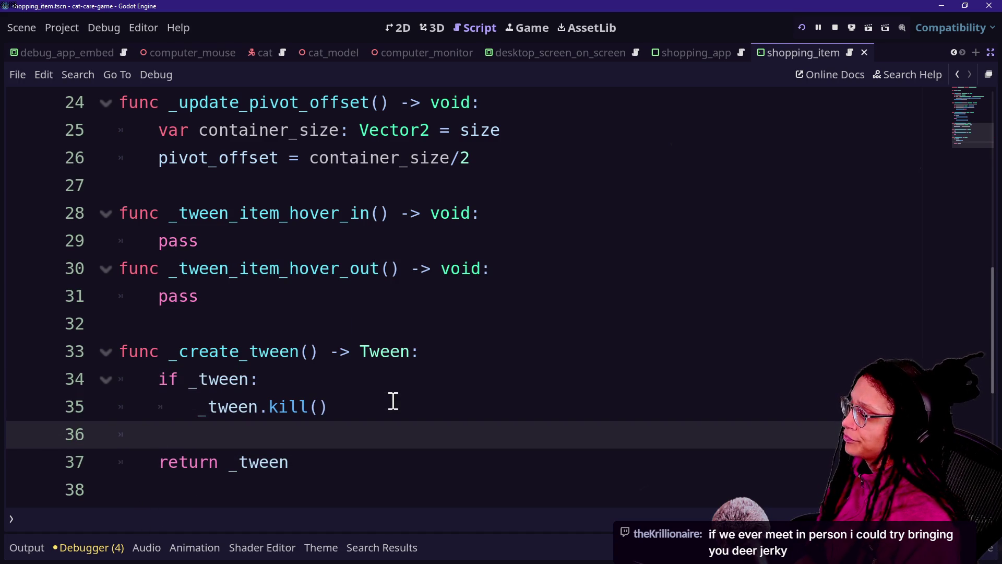
key(BackSpace)
text(_tween =)
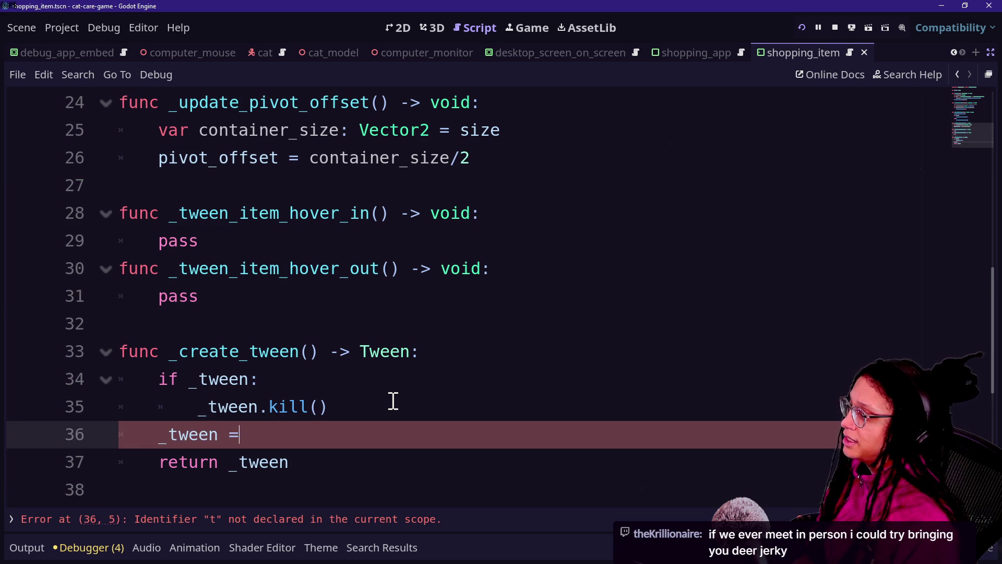
text( create)
key(Return)
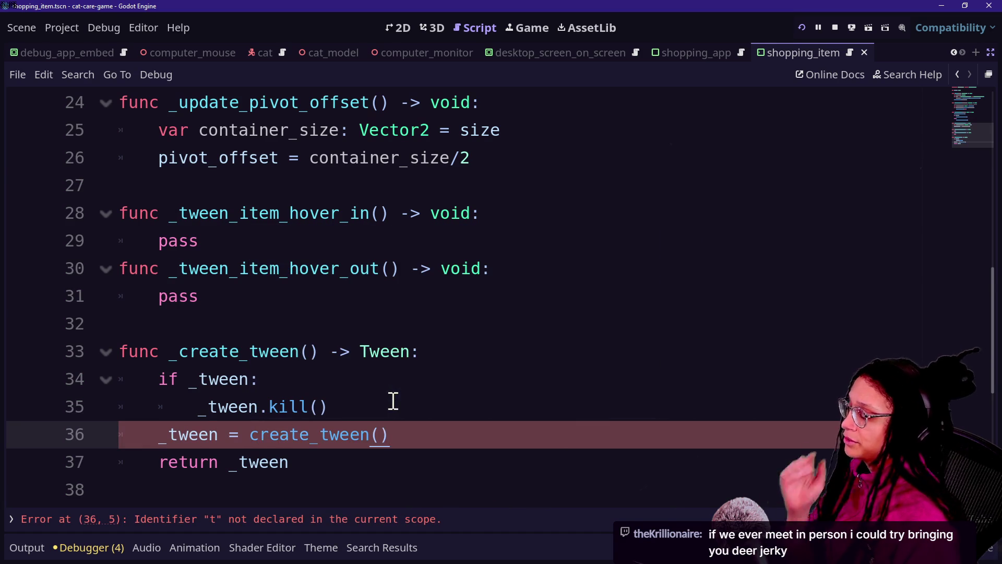
drag(173, 434, 432, 430)
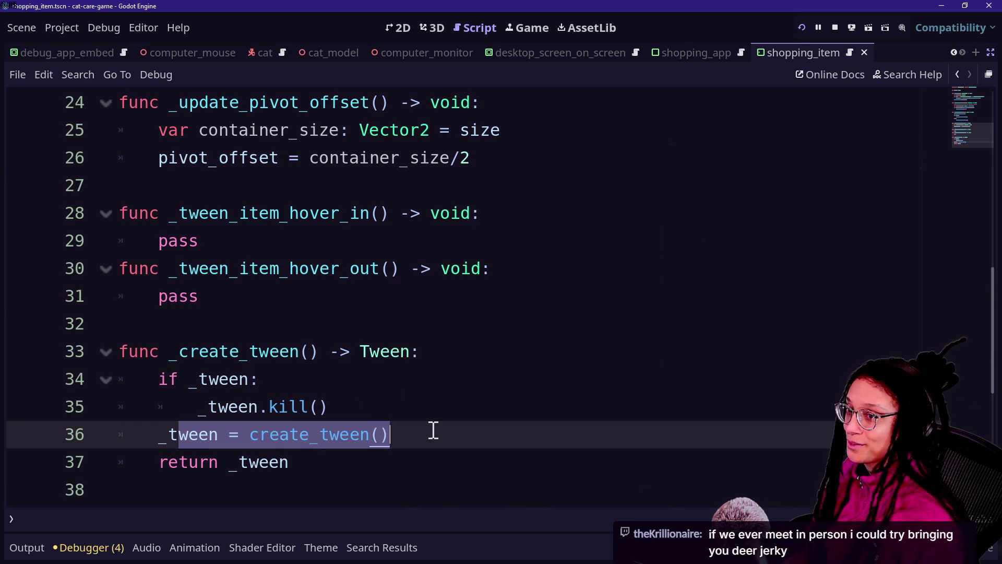
key(Down)
key(Down)
click(404, 419)
key(ctrl+s)
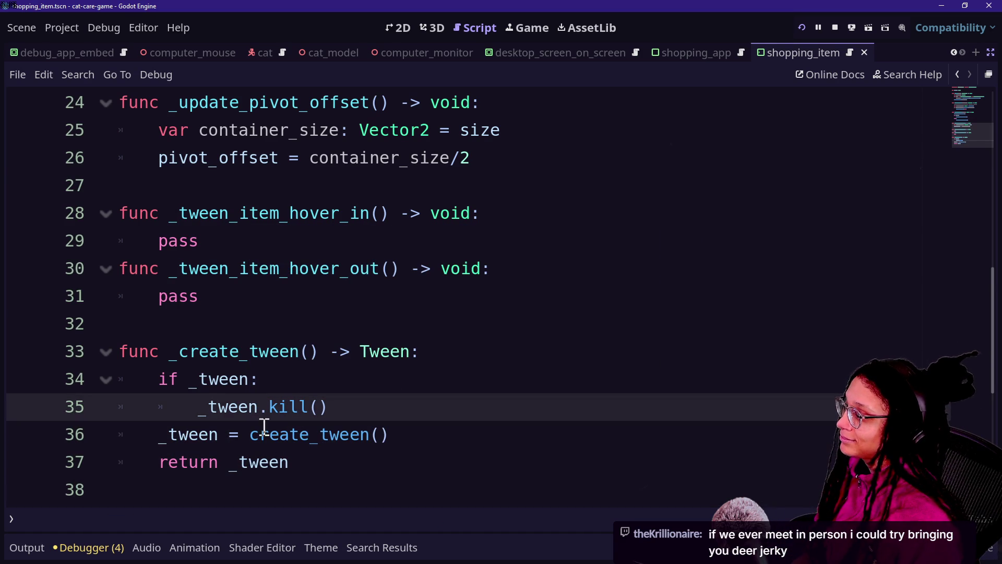
Step: Replace pass in _tween_item_hover_in with a _create_tween() call
scroll(335, 470, up, 1)
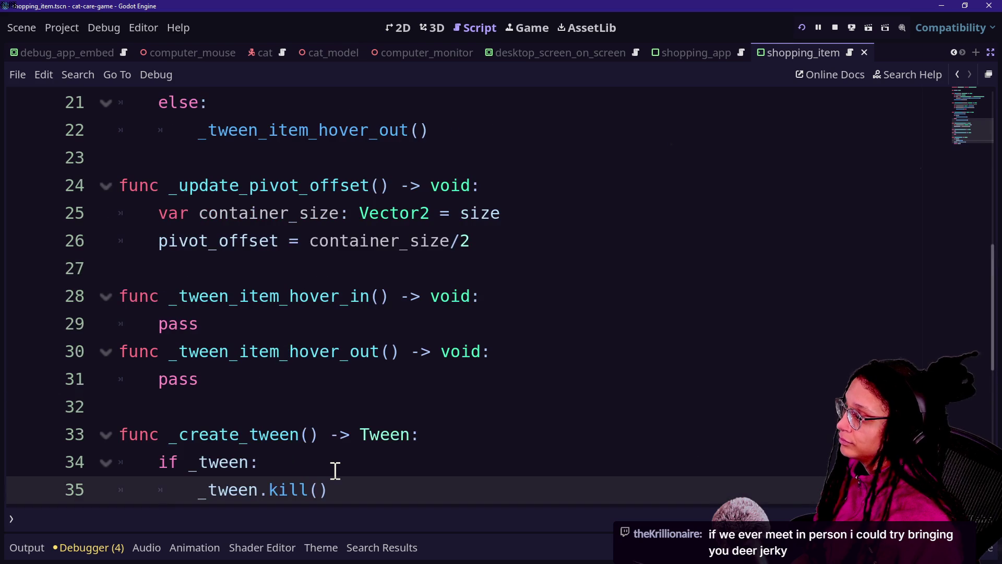
scroll(335, 470, up, 6)
scroll(335, 470, down, 8)
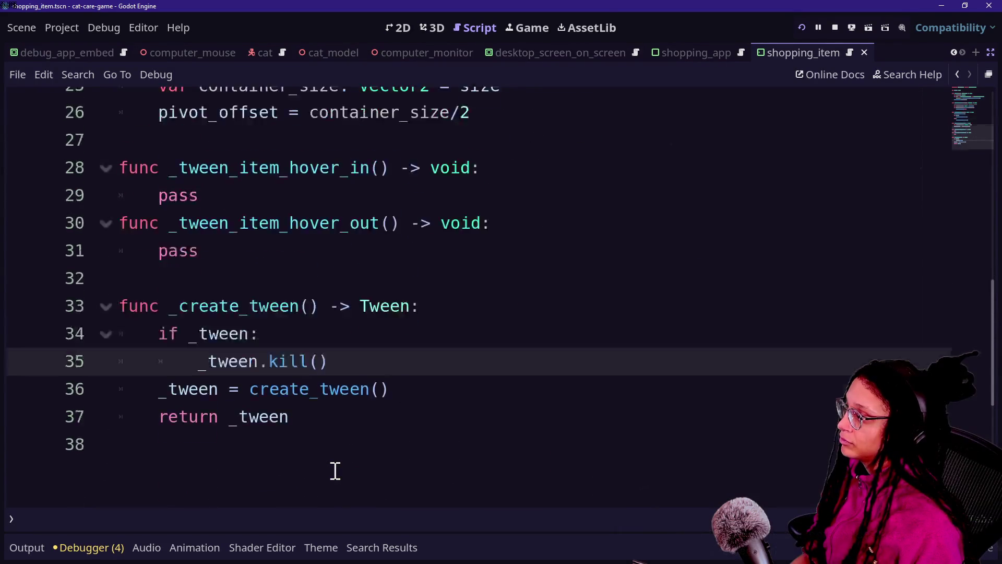
scroll(335, 470, up, 3)
scroll(207, 390, up, 1)
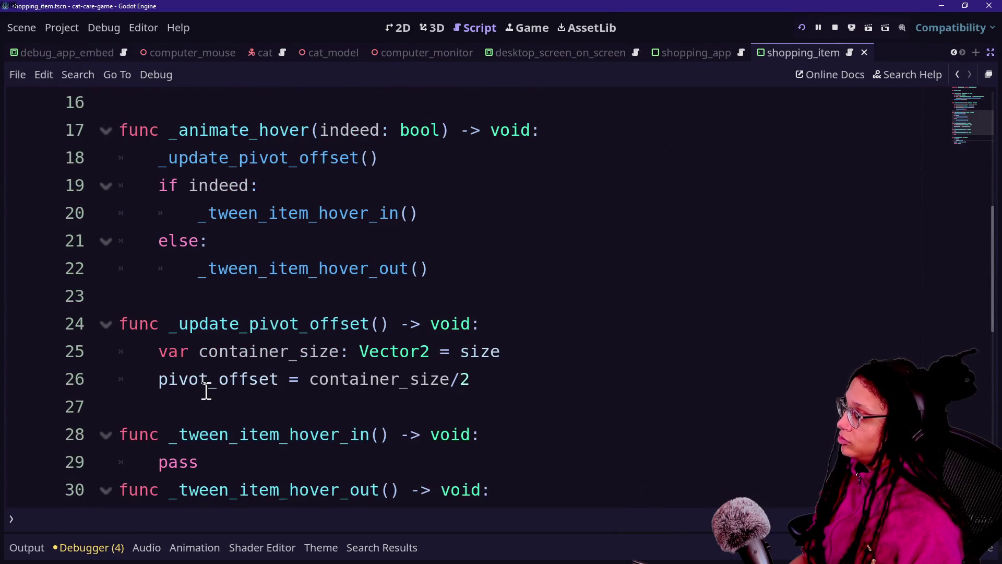
scroll(280, 383, down, 1)
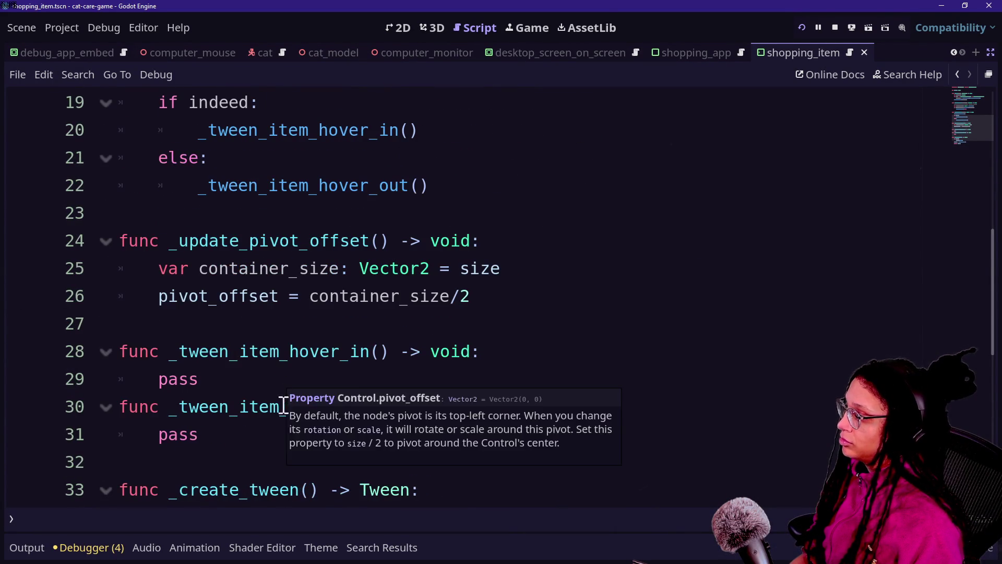
click(267, 360)
click(245, 380)
key(BackSpace)
key(BackSpace)
key(BackSpace)
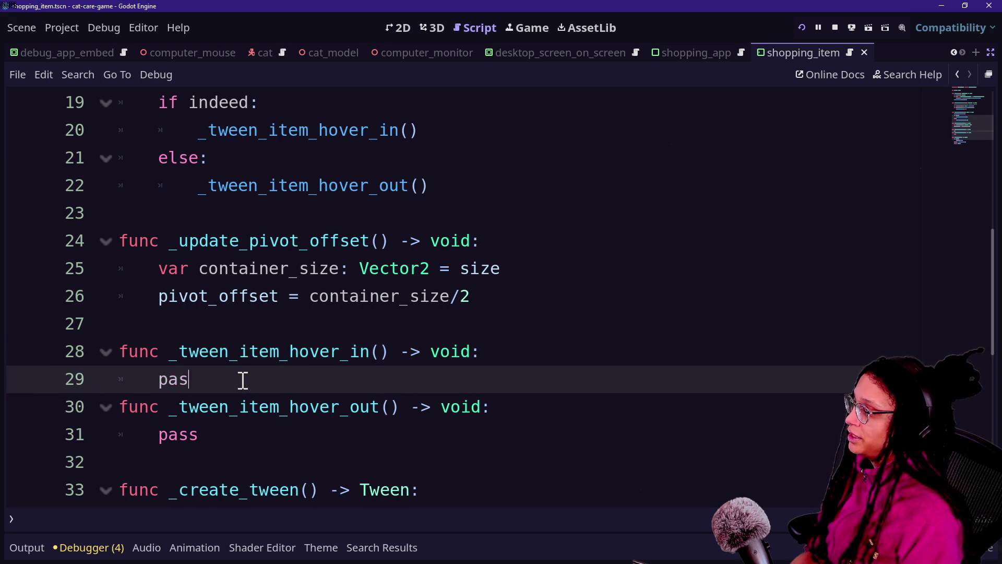
text(_crea)
key(Return)
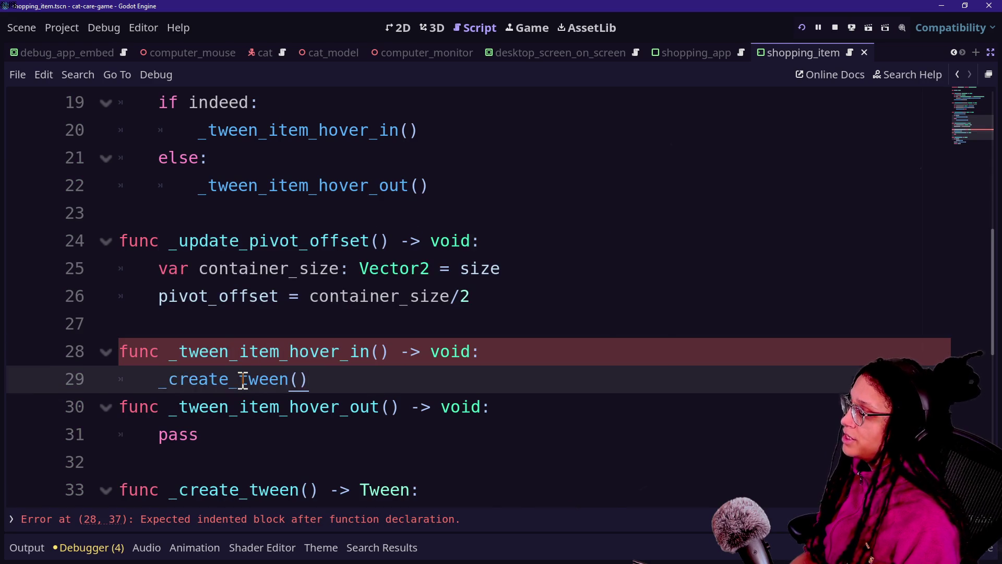
key(Return)
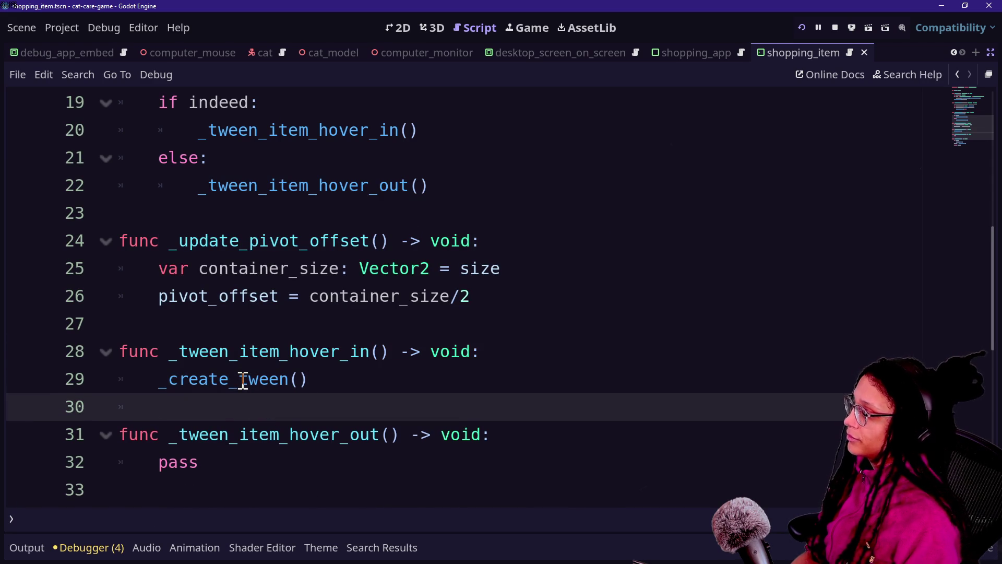
Step: Try and remove a 'var tween_in: Tween =' prefix, then begin a tween.tween_p line
click(157, 380)
text(var )
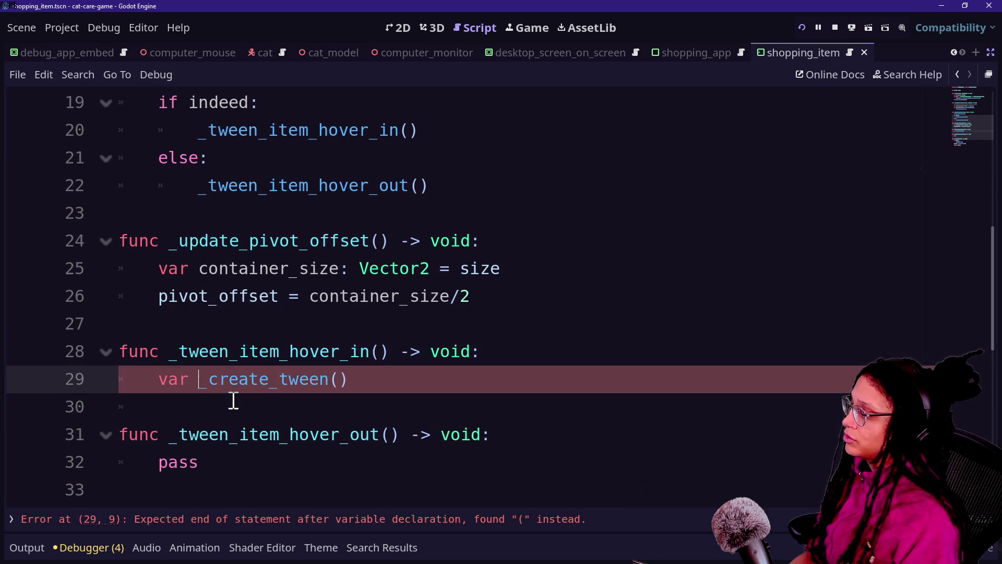
text(tween_in: Tw)
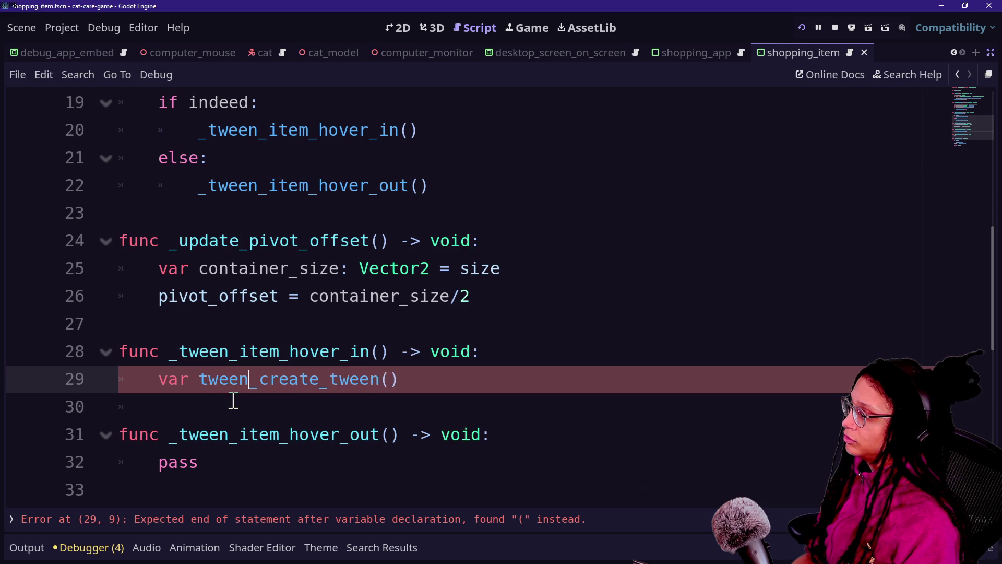
text(een =)
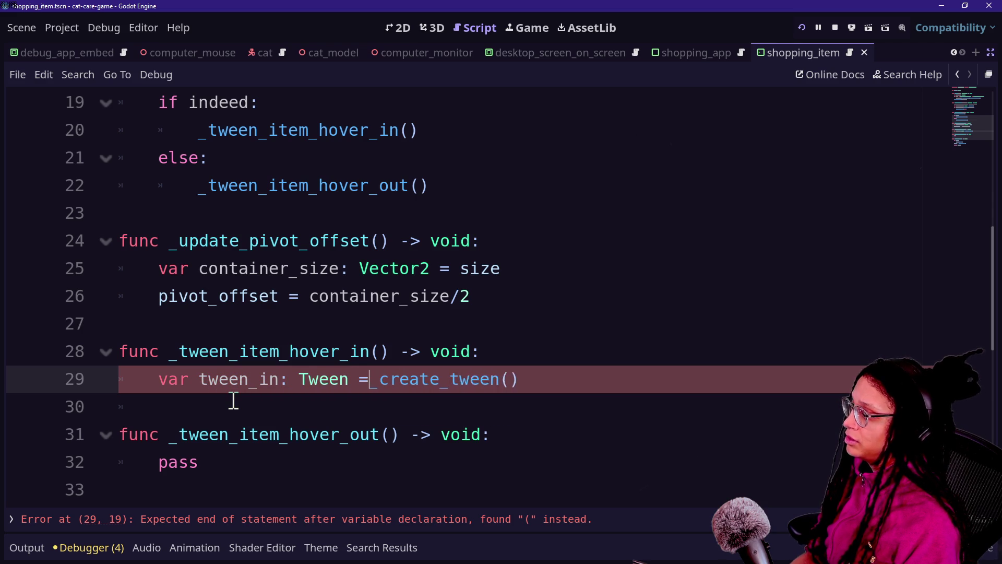
click(233, 402)
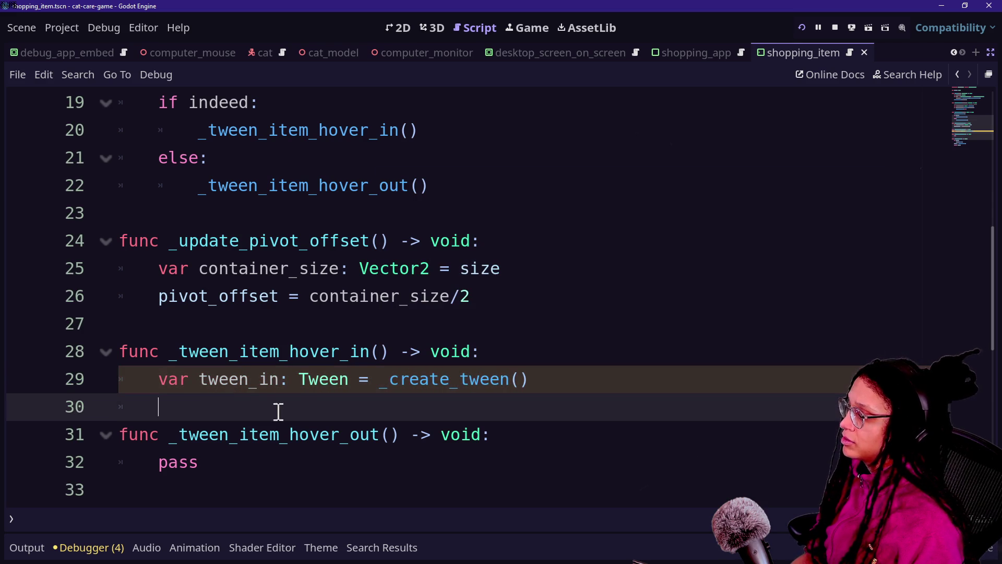
click(571, 381)
drag(378, 381, 164, 381)
key(BackSpace)
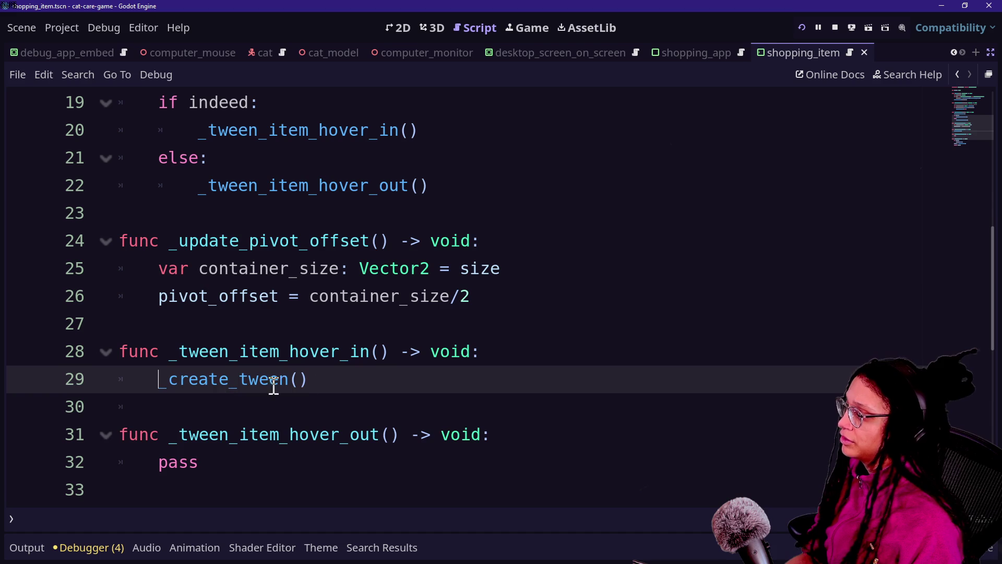
click(342, 379)
key(Return)
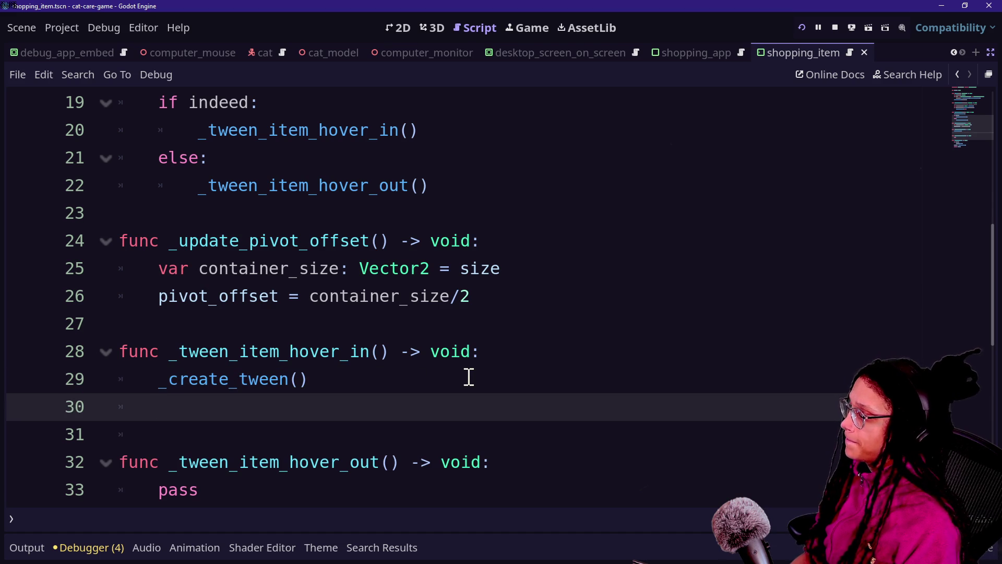
text(_tween.)
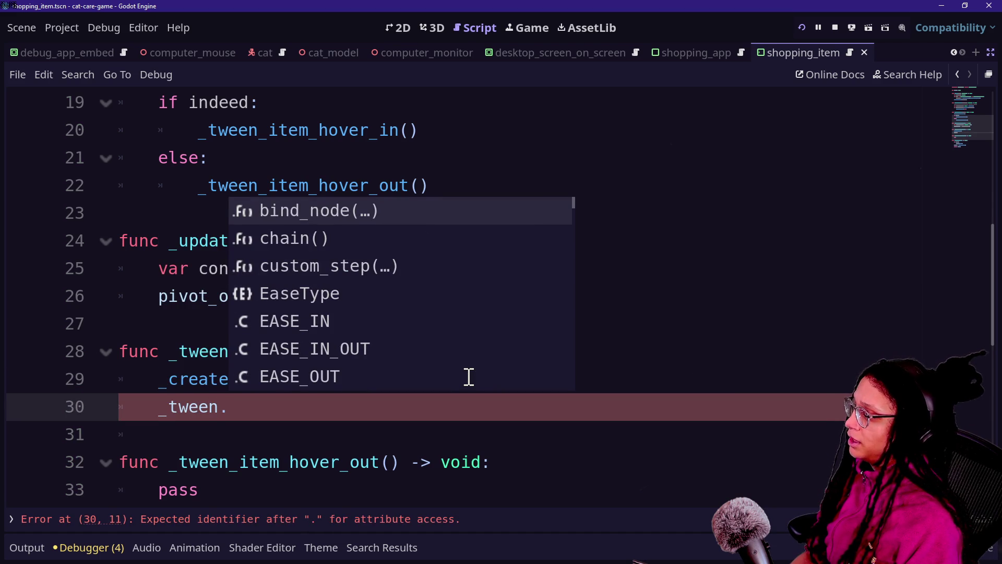
text(tween_p)
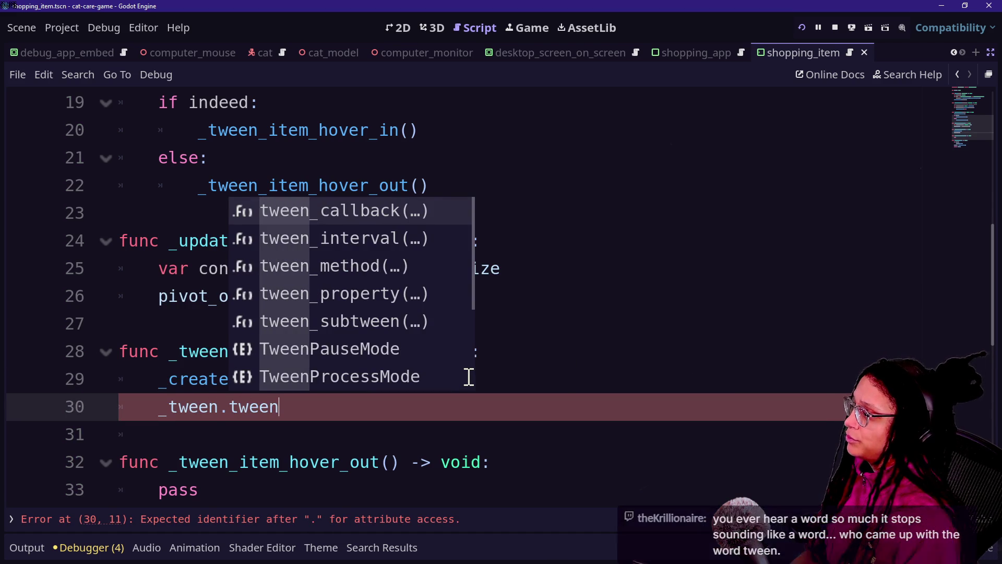
Step: Complete the _tween.tween_property( call on line 30, with self as the first argument on its own line
key(Return)
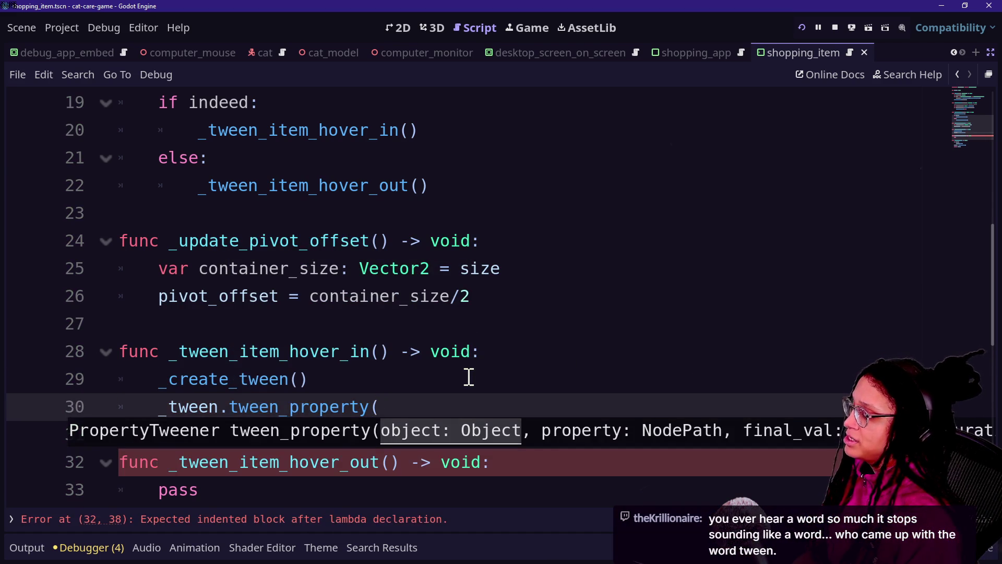
text(lf, "s)
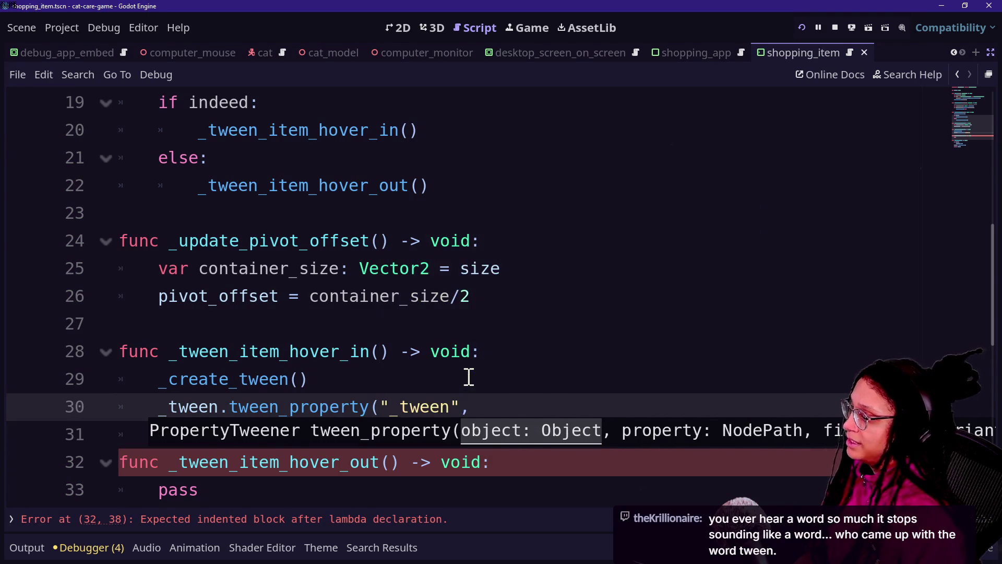
key(ctrl+z)
key(Return)
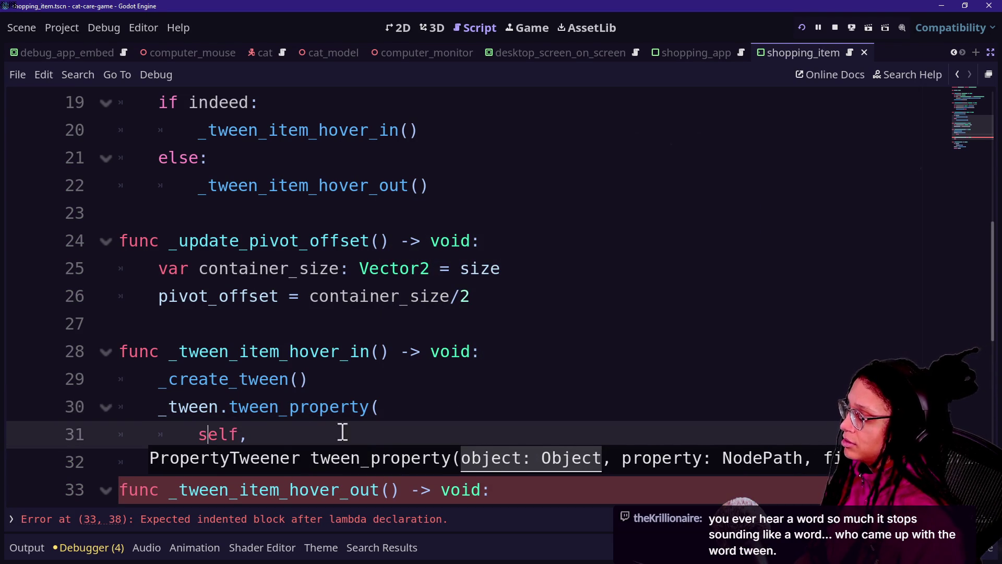
Step: Add "scale", as the second tween_property argument after self
click(279, 441)
text(s)
key(BackSpace)
text(")
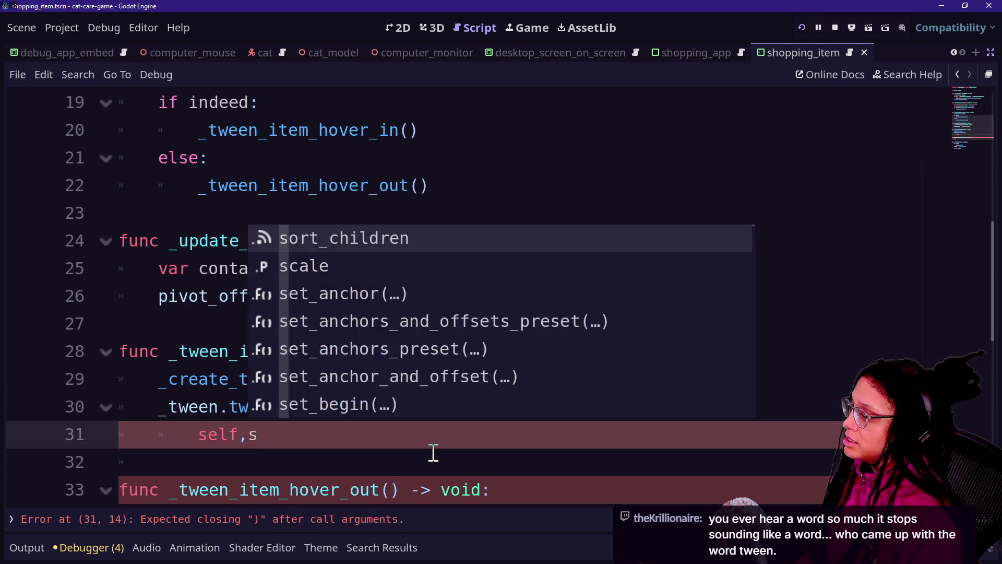
key(Escape)
key(BackSpace)
key(BackSpace)
key(ctrl+space)
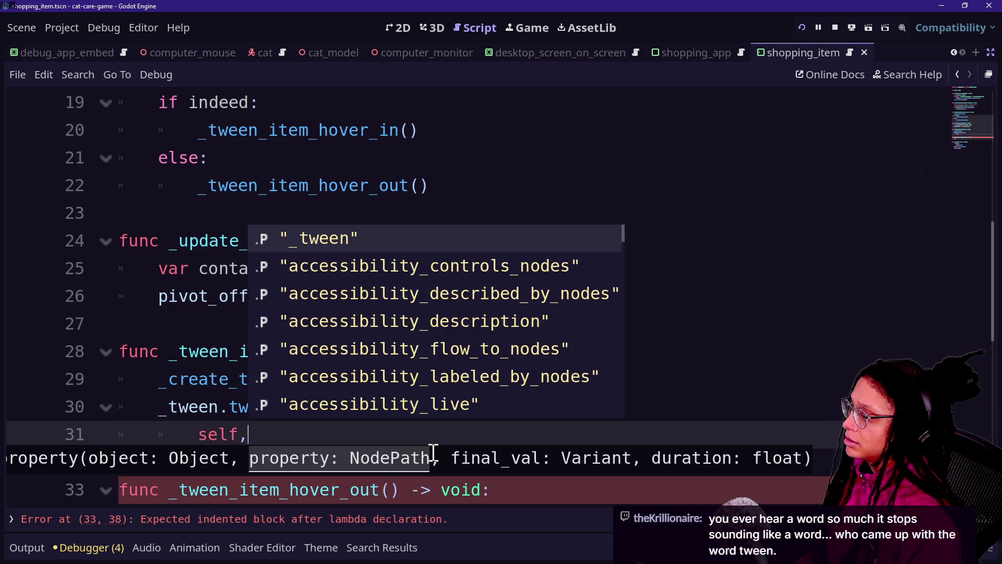
text(")
key(Escape)
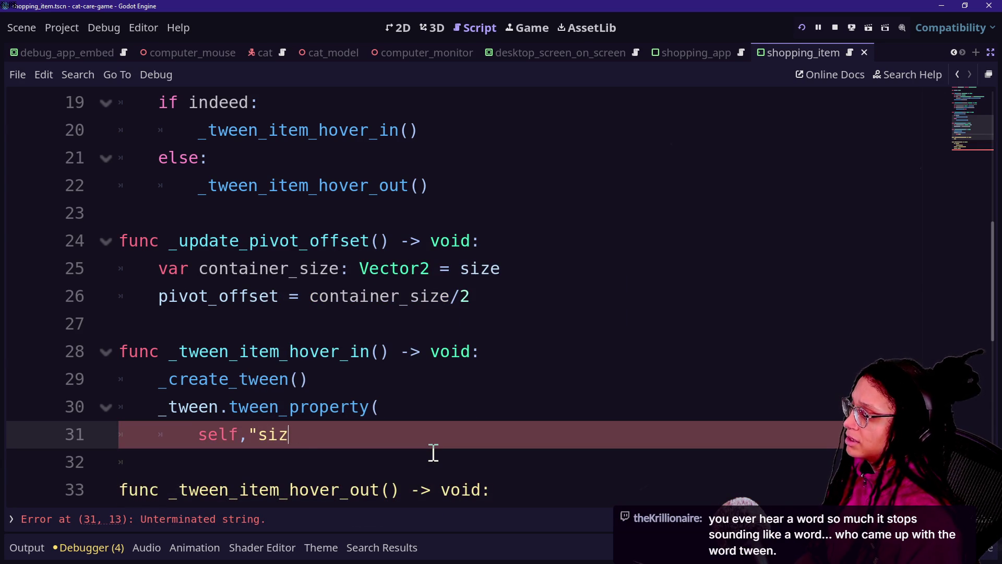
text(",)
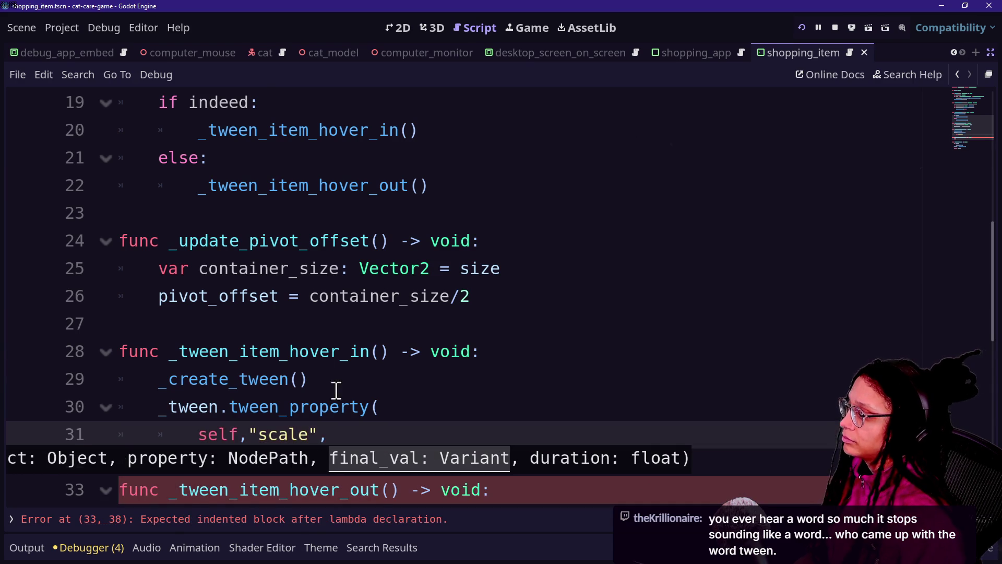
scroll(264, 327, down, 2)
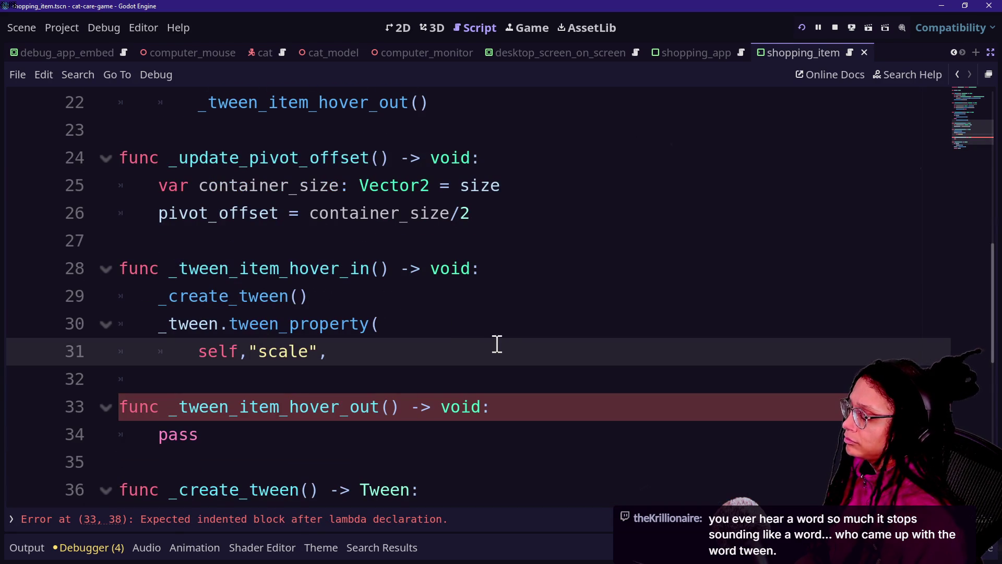
text(,)
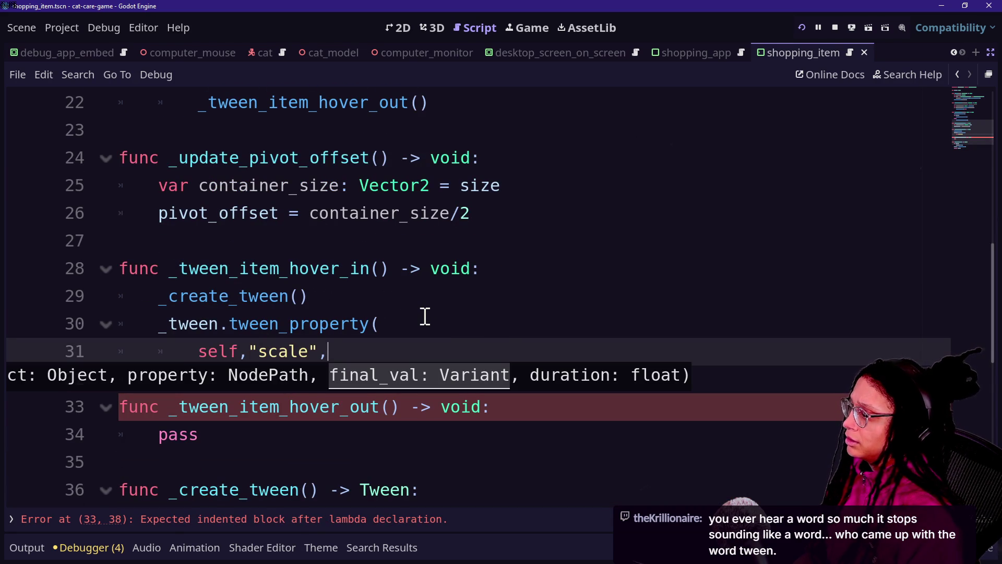
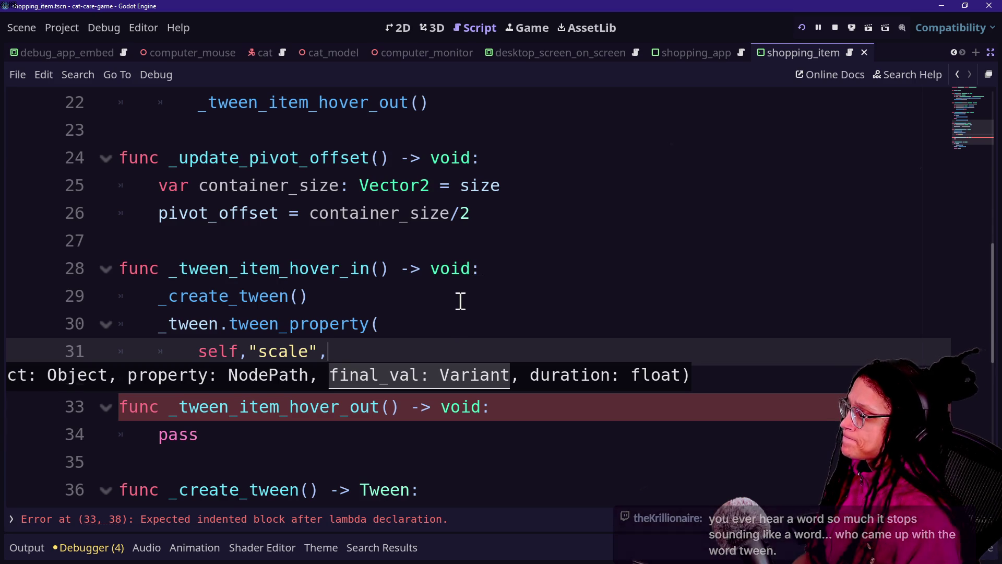
Step: Declare var size_to_become: Vector2 = scale as the first line of _tween_item_hover_in
click(438, 295)
key(Return)
text(var)
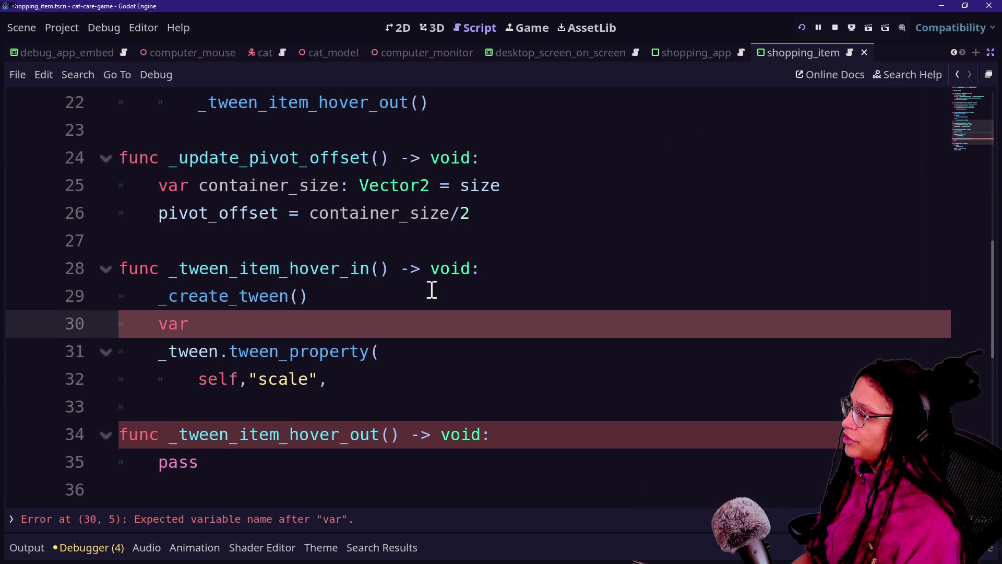
key(BackSpace)
key(BackSpace)
key(BackSpace)
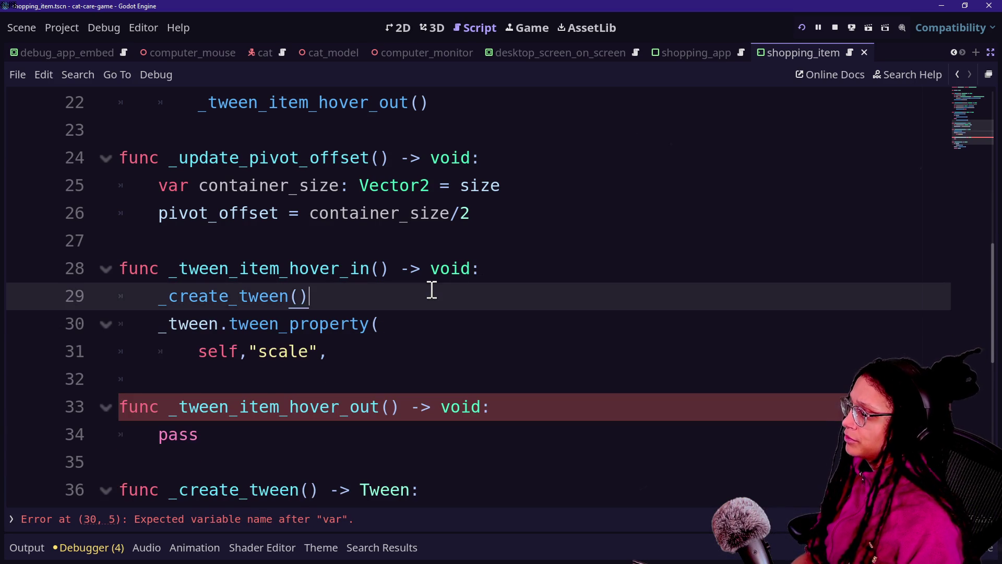
click(514, 270)
key(Return)
text(var size:)
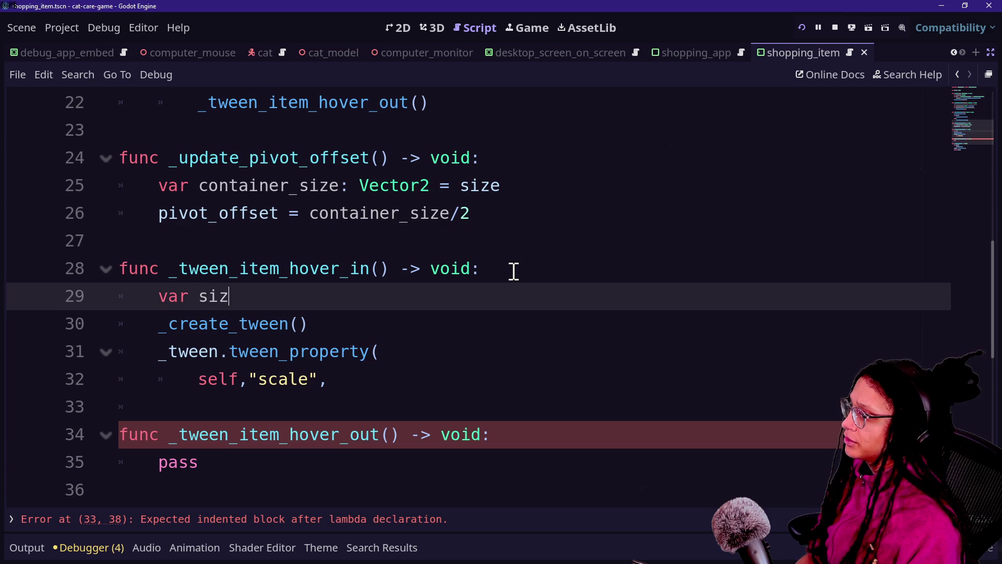
key(BackSpace)
key(BackSpace)
key(BackSpace)
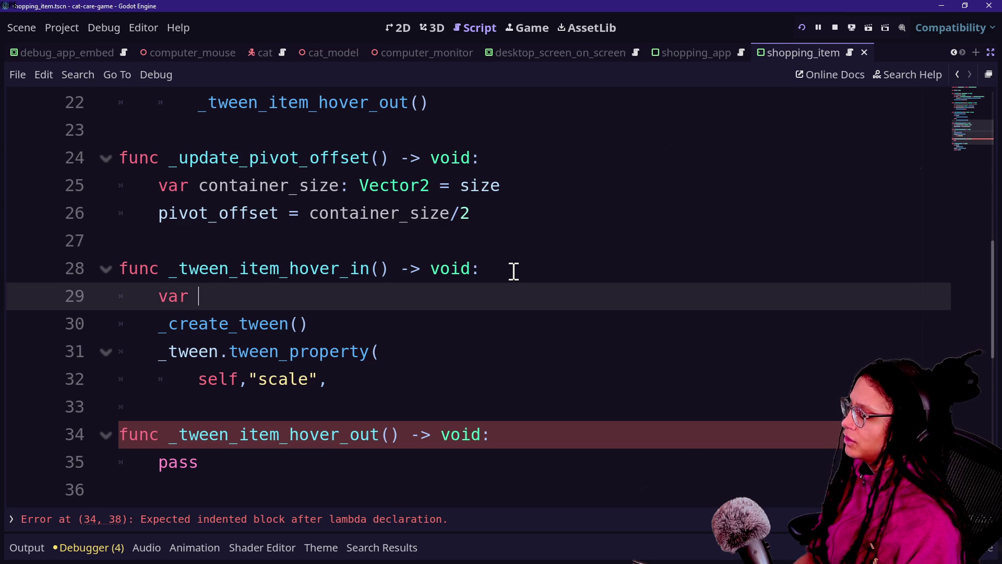
text(size)
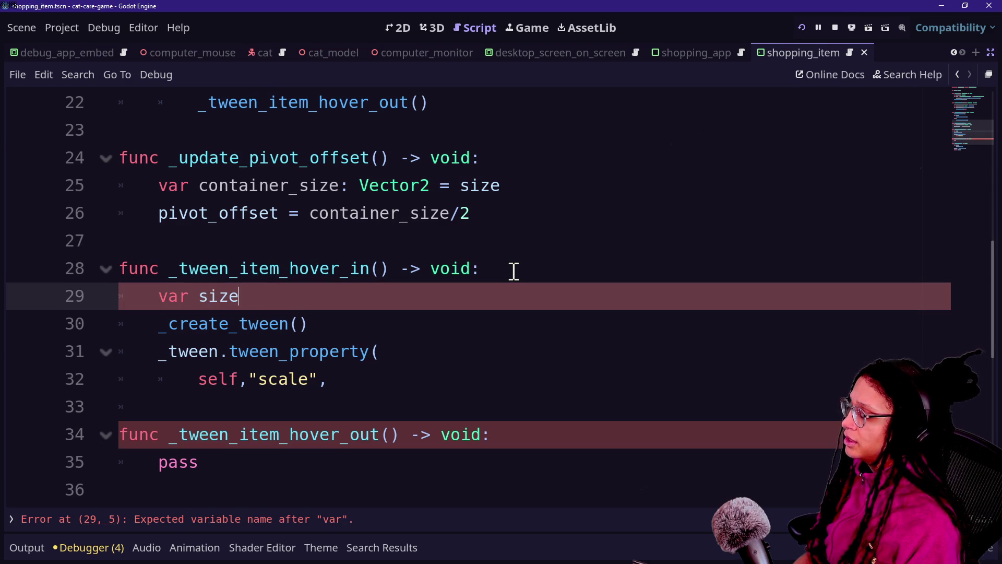
text(_to_become: V)
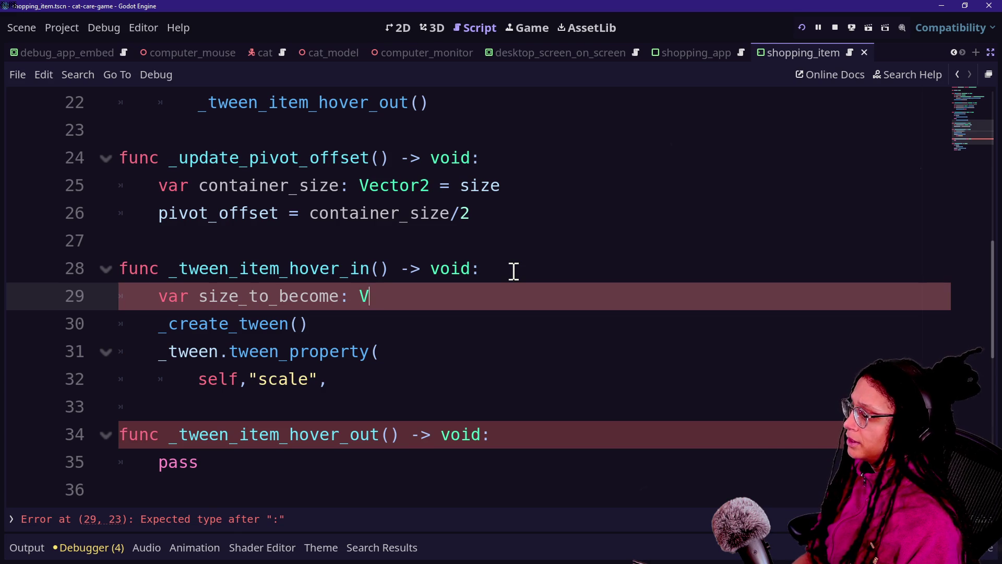
text(ector2)
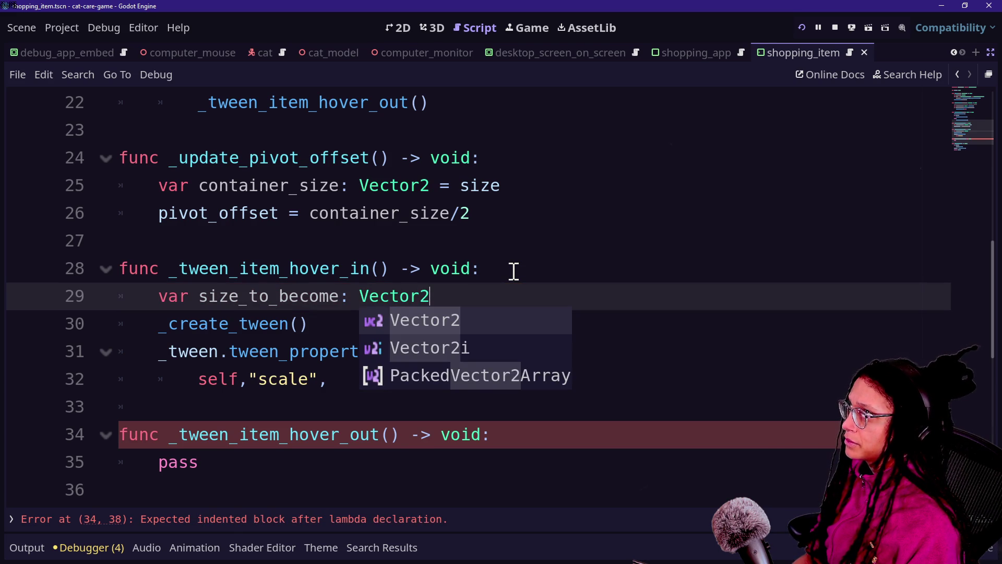
text( = s)
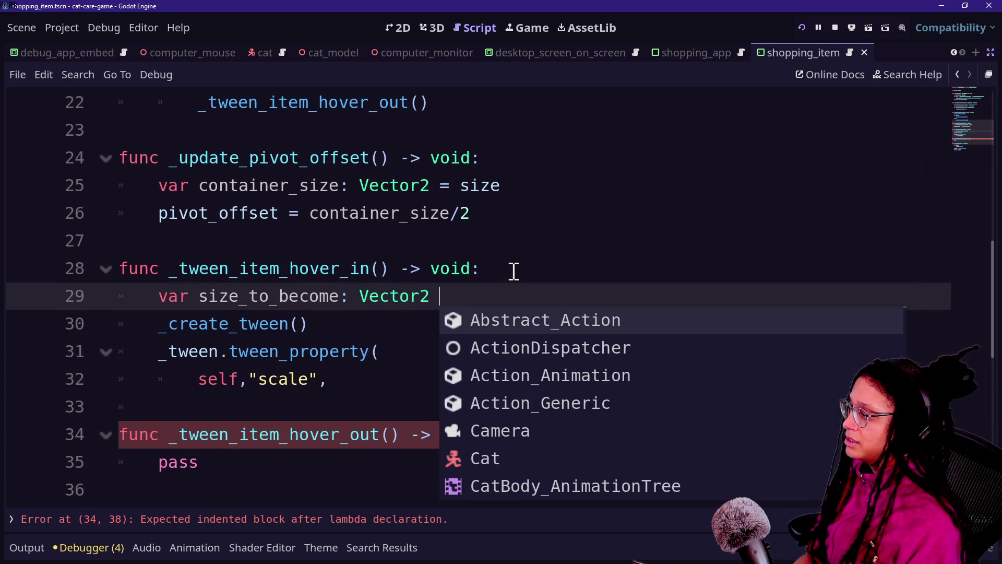
text(iz)
key(BackSpace)
key(BackSpace)
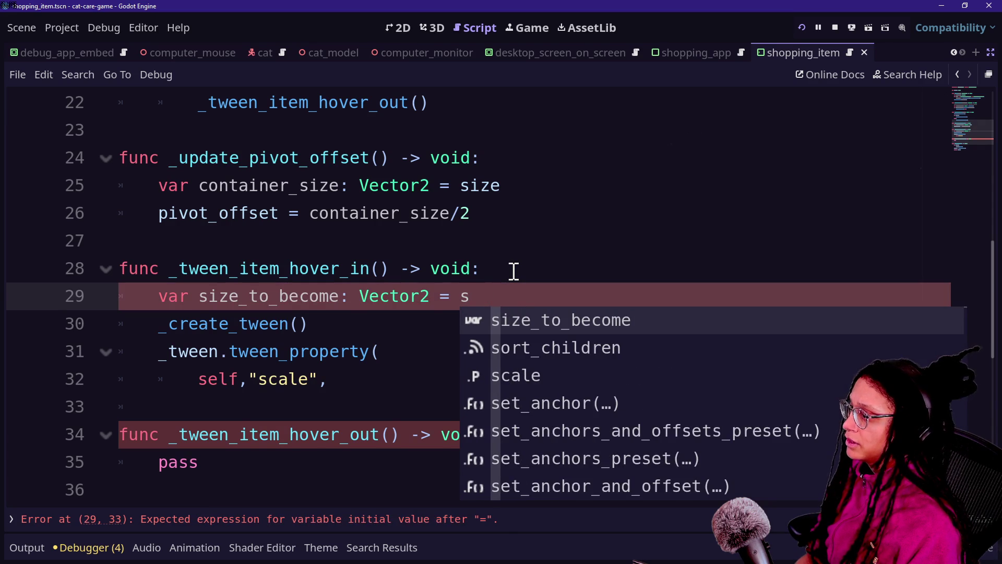
text(cale)
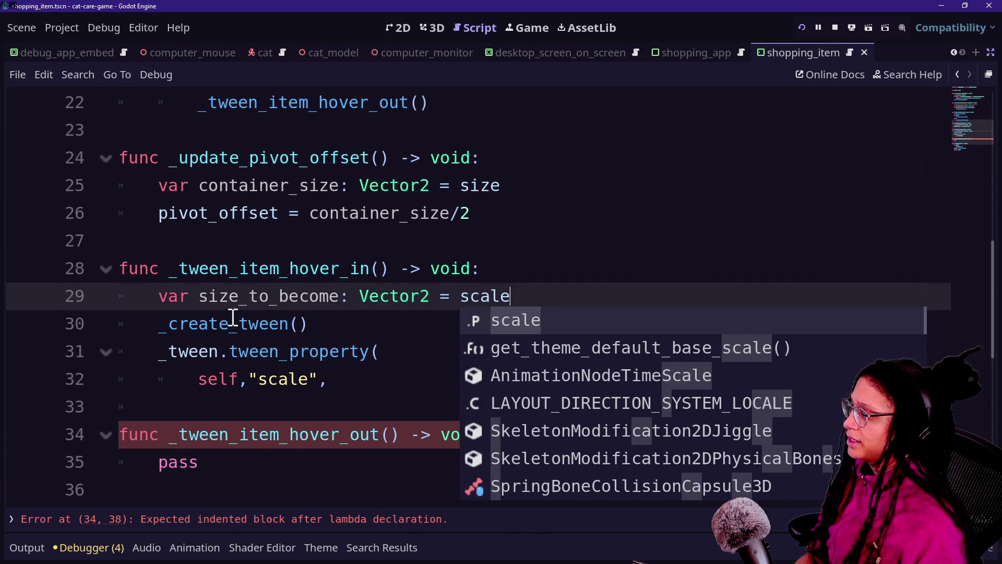
Step: Rename the variable to scale_to_become and extend its value to scale + scale/2
click(229, 291)
key(BackSpace)
key(BackSpace)
text(cal)
click(548, 300)
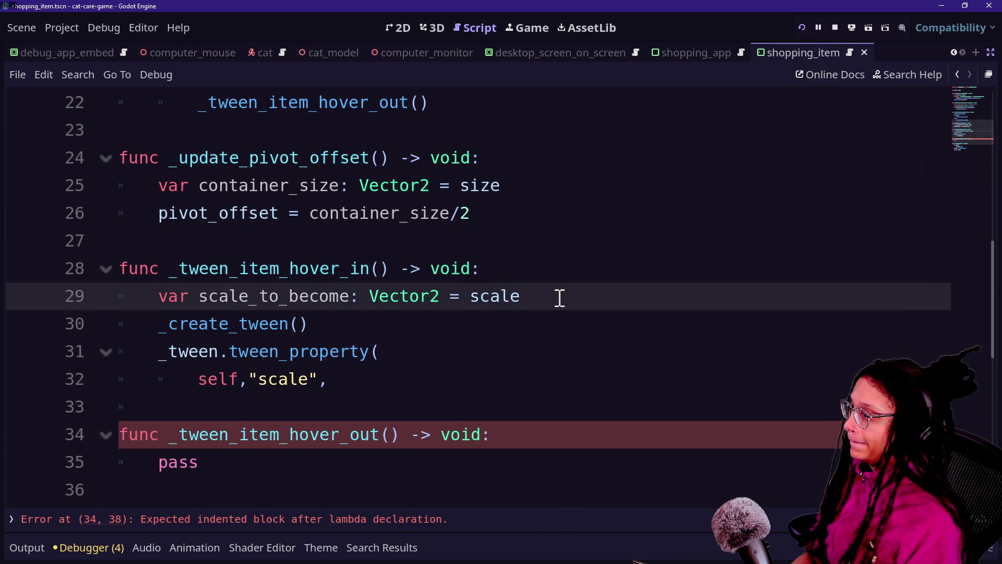
text(()
key(BackSpace)
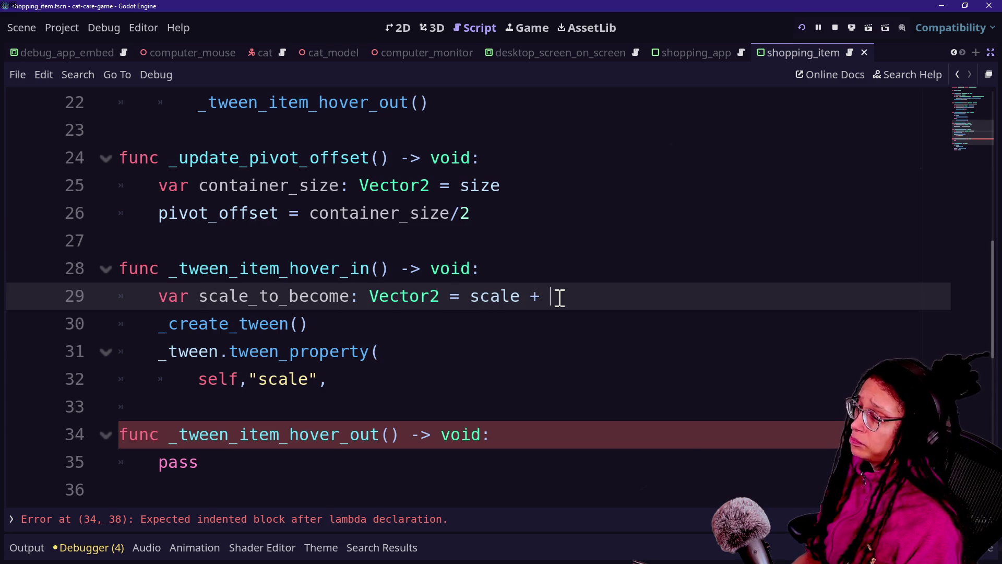
text(scale/2)
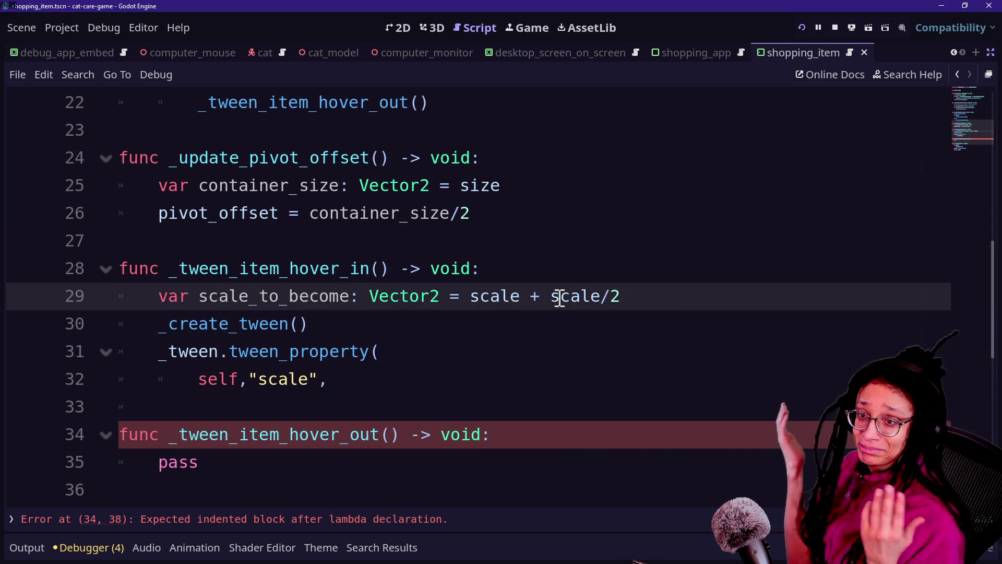
click(541, 272)
click(510, 323)
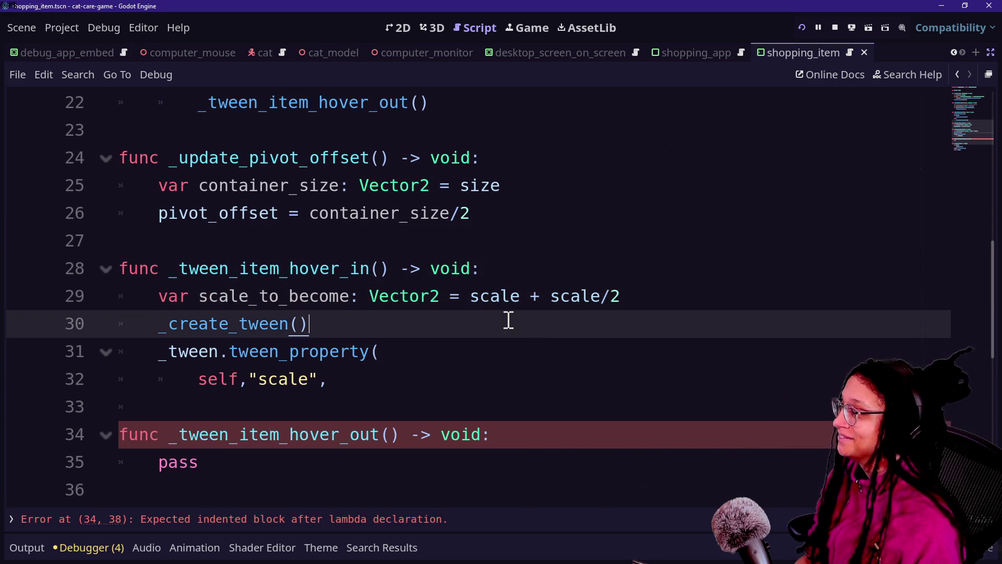
Step: Pass scale_to_become as the final value in tween_property(self, "scale", ...), then return to the script top
scroll(404, 335, down, 1)
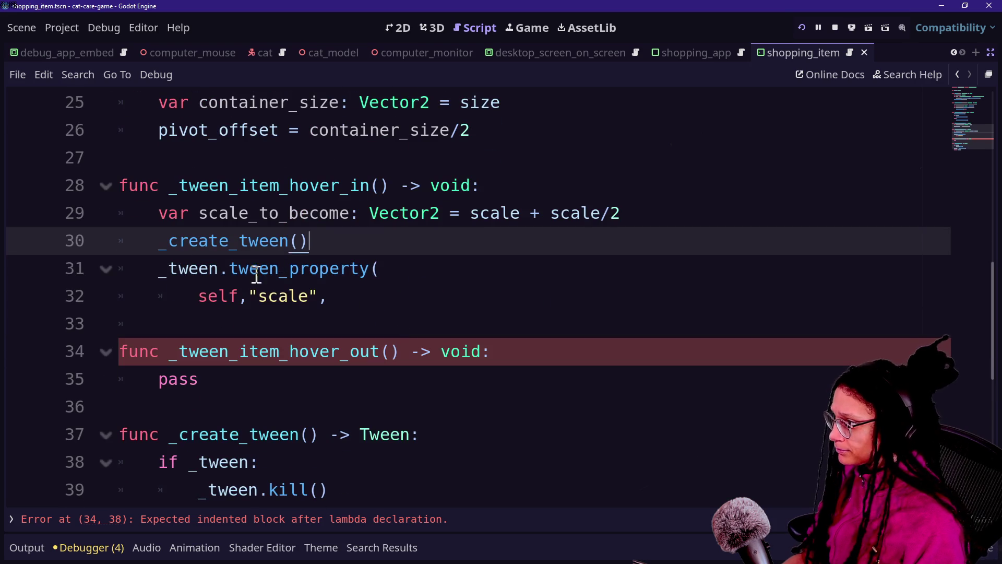
click(351, 295)
text(caled)
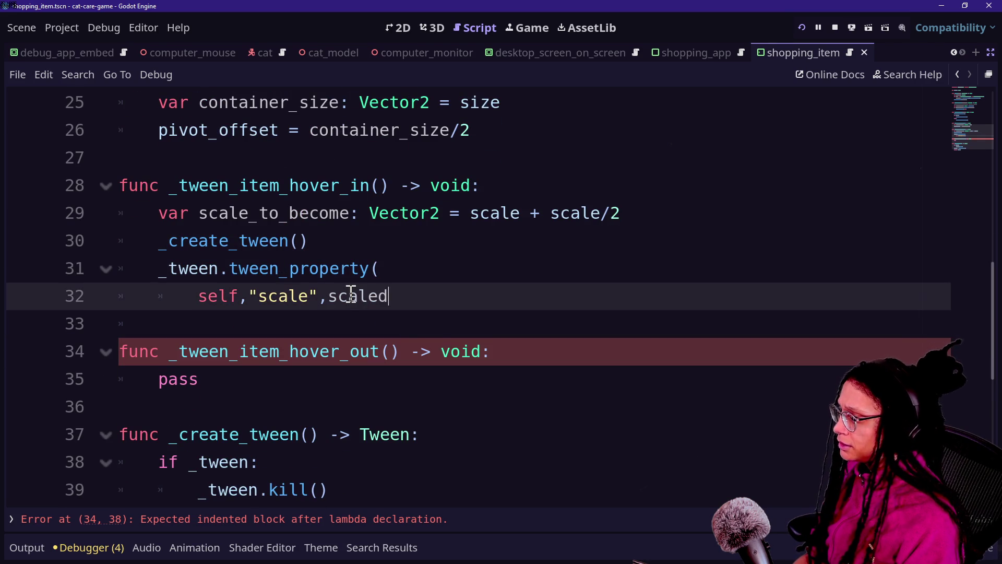
key(Return)
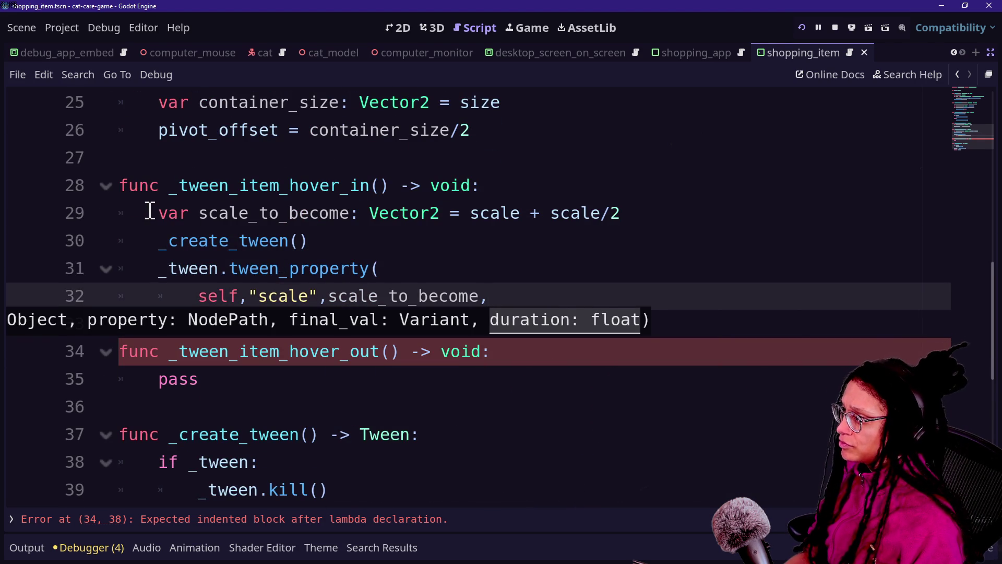
drag(148, 211, 414, 220)
scroll(414, 219, up, 3)
scroll(324, 276, down, 1)
scroll(322, 275, up, 2)
scroll(323, 275, down, 2)
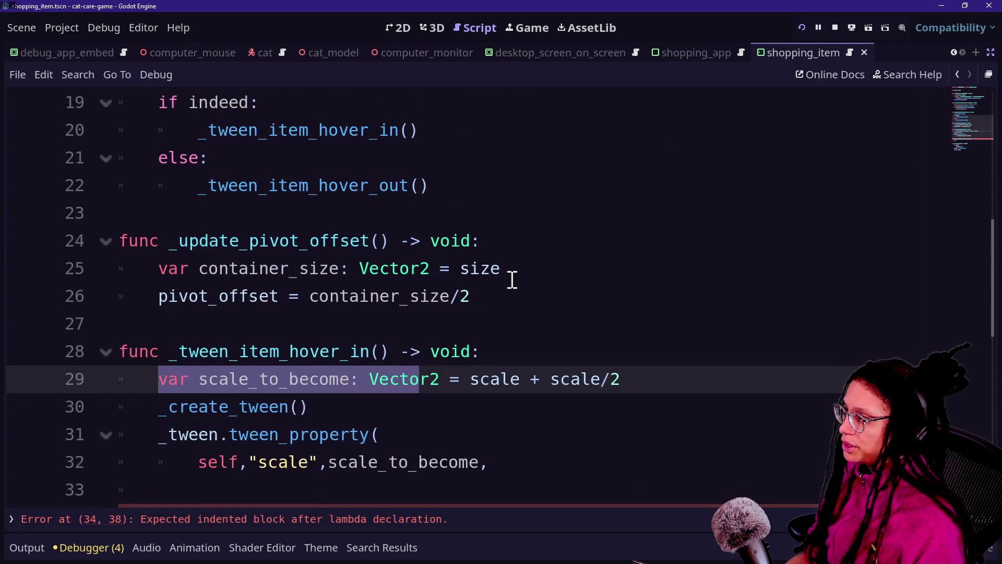
scroll(512, 279, up, 2)
scroll(597, 235, up, 4)
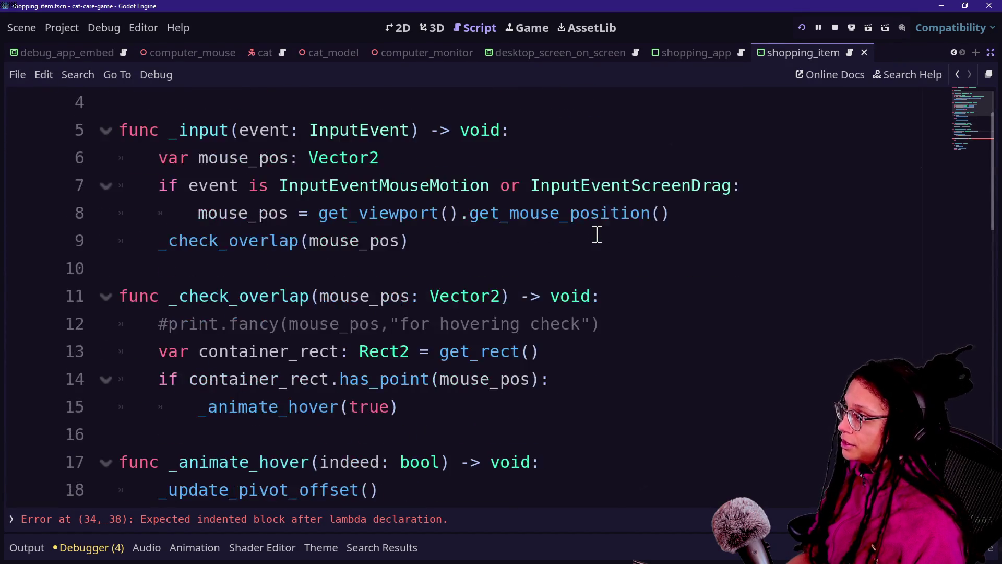
Step: Add var _default_scale: Vector2 on a new line below var _tween: Tween
click(522, 167)
key(Return)
text(var )
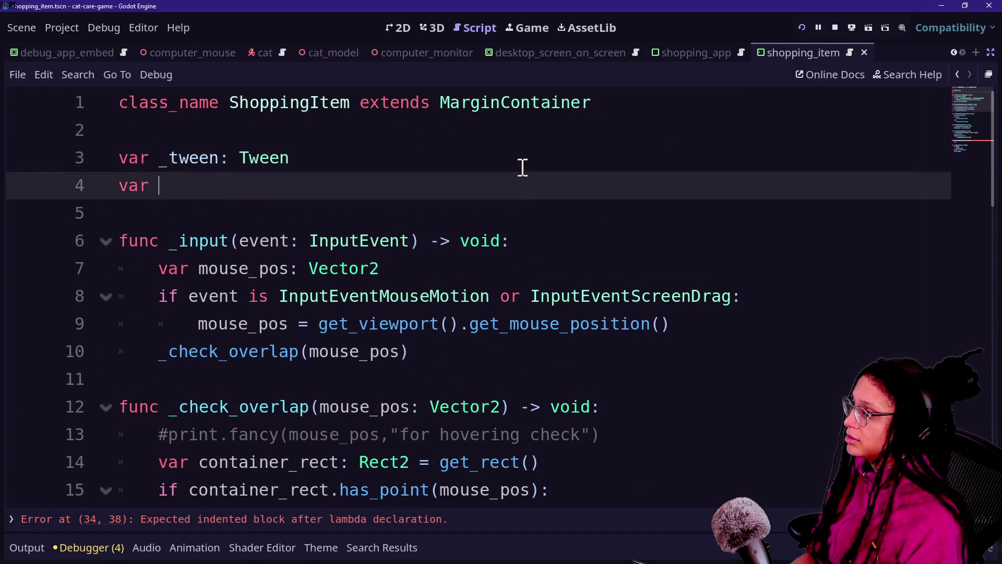
text(_defau)
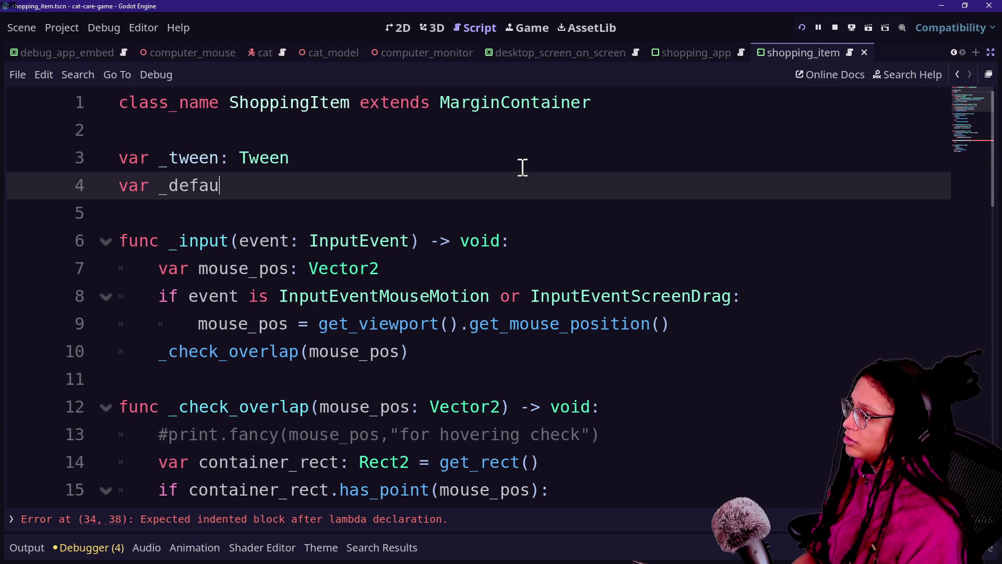
text(lt_scale: Vector2)
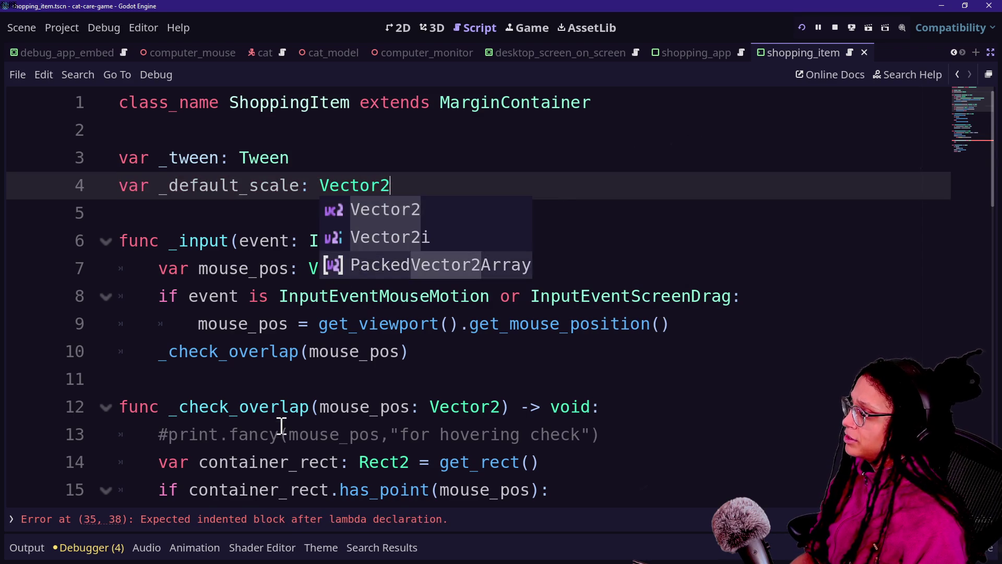
click(279, 433)
Step: Move back down to the header of _tween_item_hover_in
scroll(273, 425, down, 4)
drag(222, 242, 454, 240)
click(554, 252)
key(Down)
key(Down)
click(497, 328)
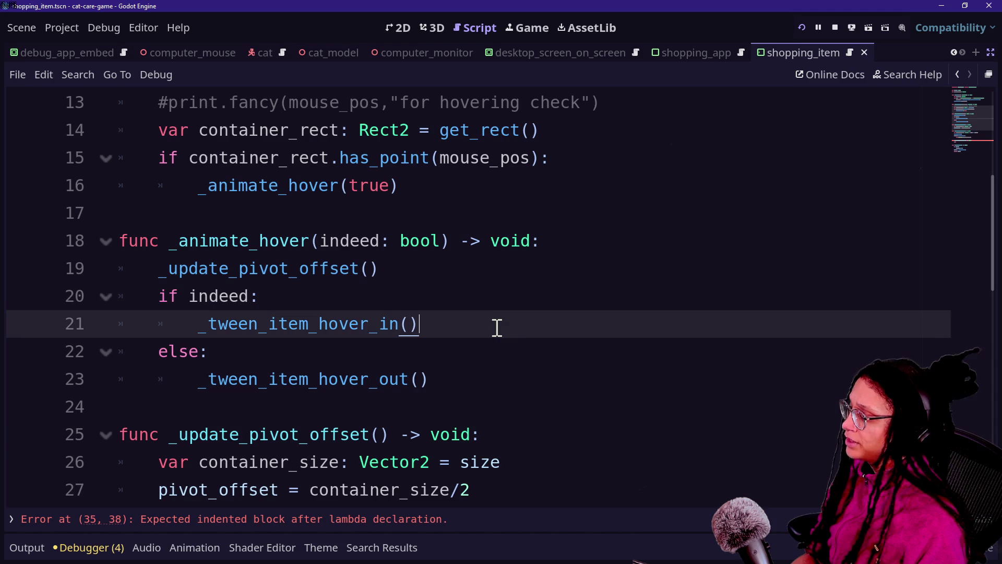
scroll(509, 327, down, 4)
click(610, 236)
click(595, 215)
Step: Rename the member to _starting_scale and assign _starting_scale = scale at the start of hover-in
key(Return)
text(var)
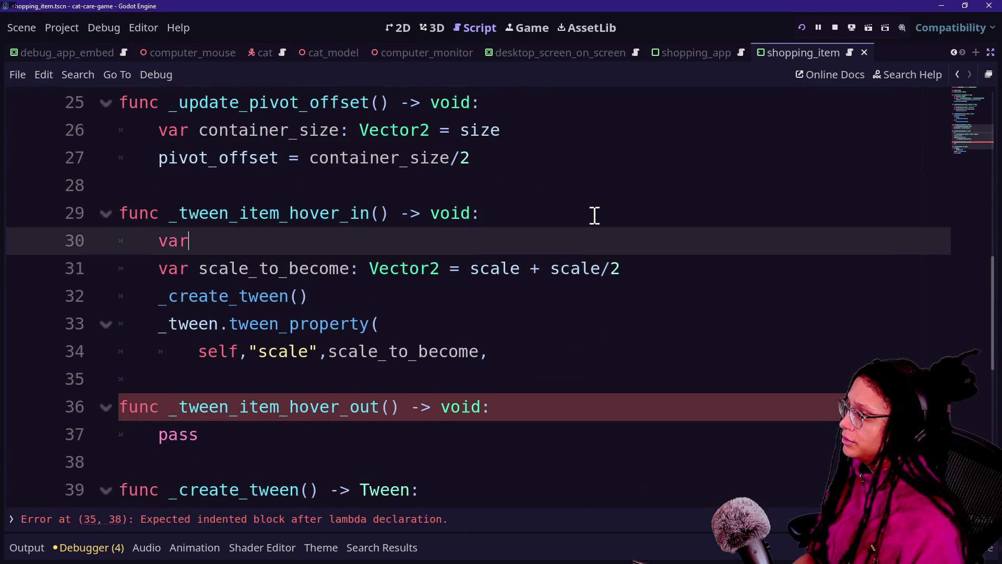
scroll(449, 183, up, 8)
drag(170, 187, 238, 189)
text(starting)
scroll(242, 331, down, 8)
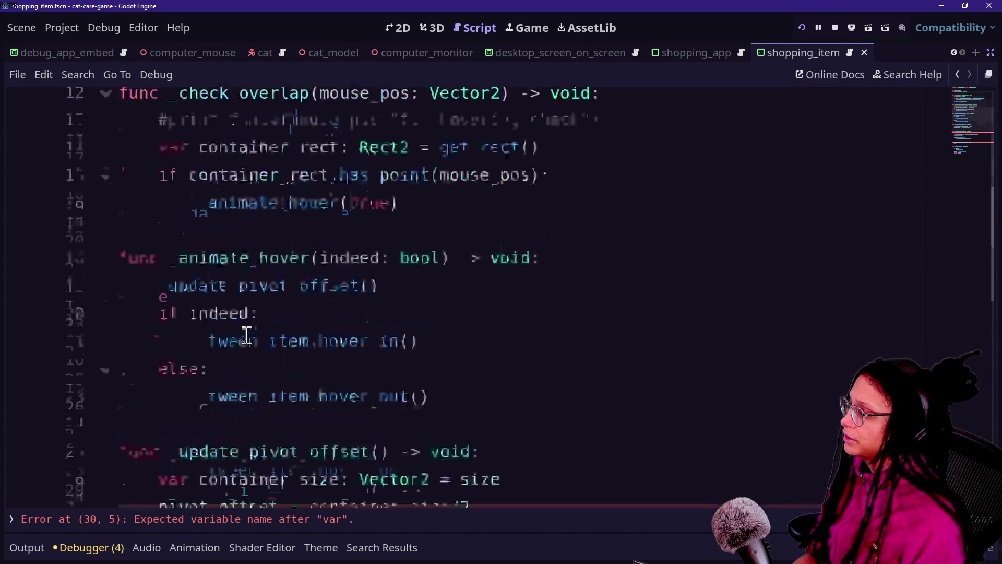
click(261, 220)
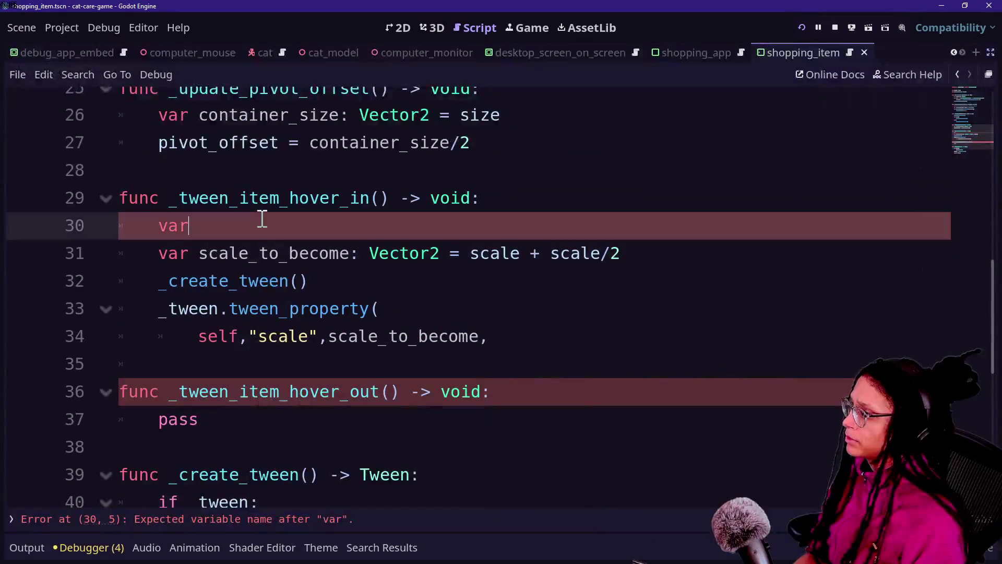
key(BackSpace)
key(BackSpace)
key(BackSpace)
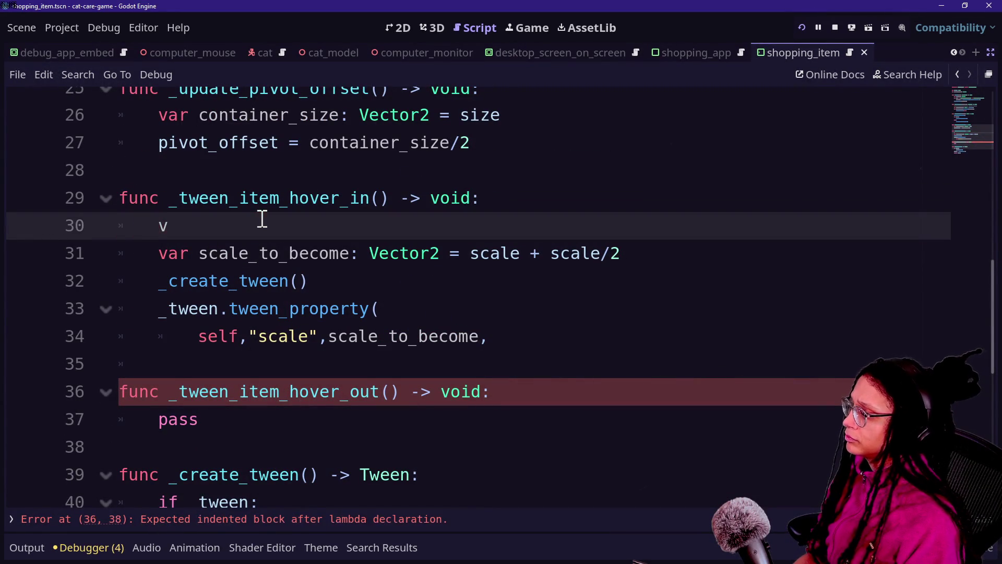
text(starting)
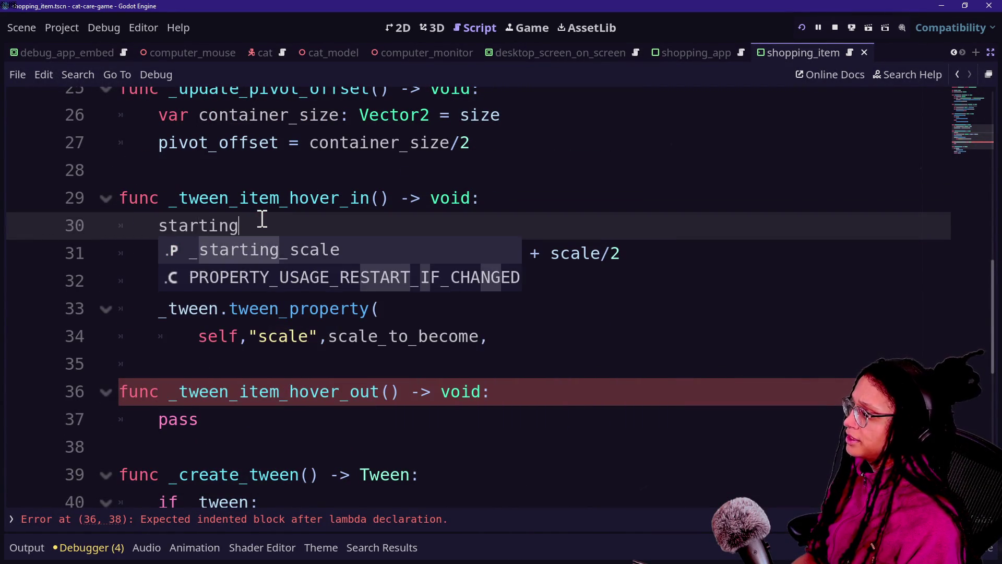
key(Return)
text(scale = scale)
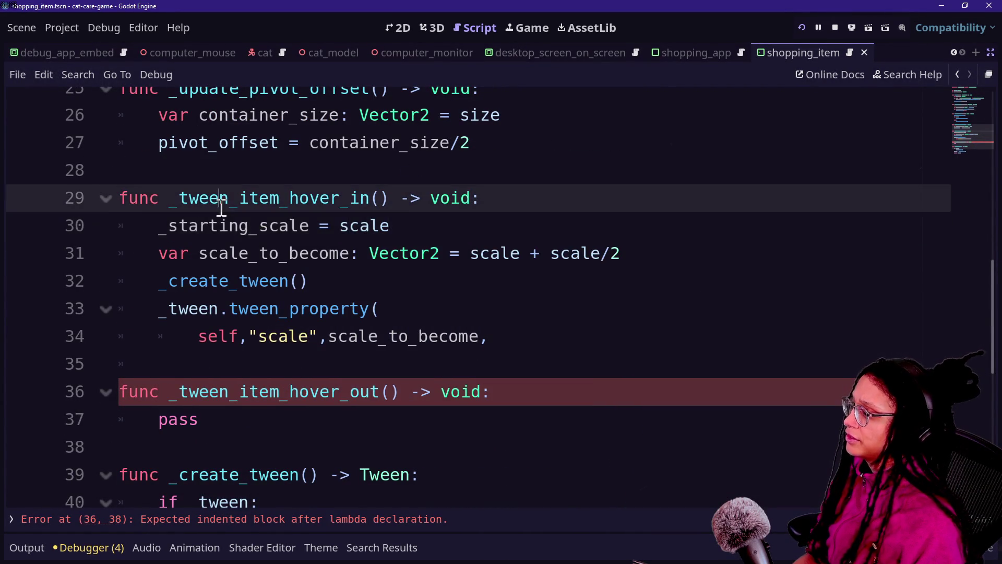
click(542, 253)
key(ctrl+s)
Step: Replace both scale terms in scale_to_become with _starting_scale and save the script
double_click(214, 243)
click(490, 252)
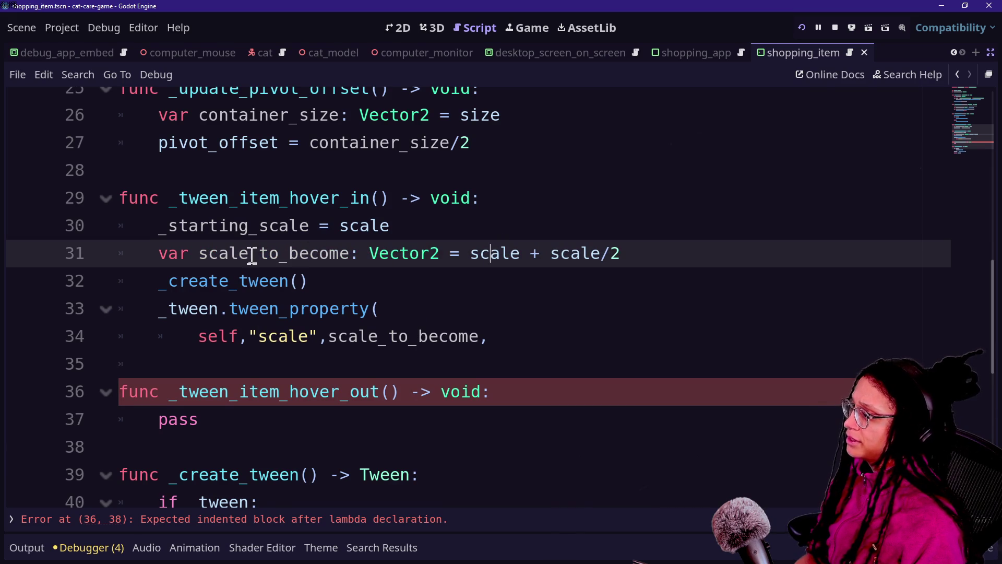
double_click(493, 253)
key(ctrl+d)
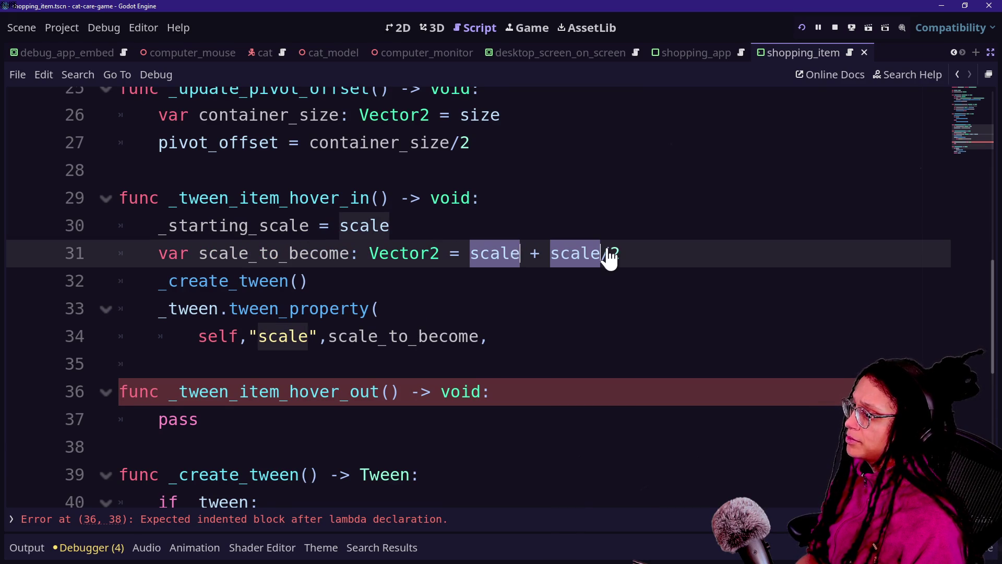
text(_starting_scale)
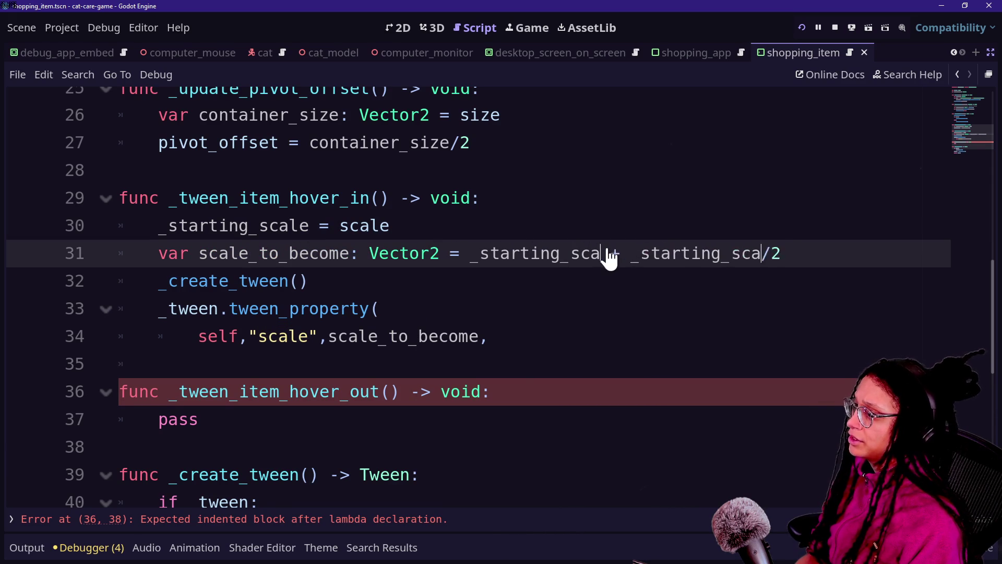
drag(390, 252, 581, 253)
key(ctrl+s)
Step: Return to the end of the class declaration line at the top of the script
click(273, 279)
key(Down)
key(Down)
key(Down)
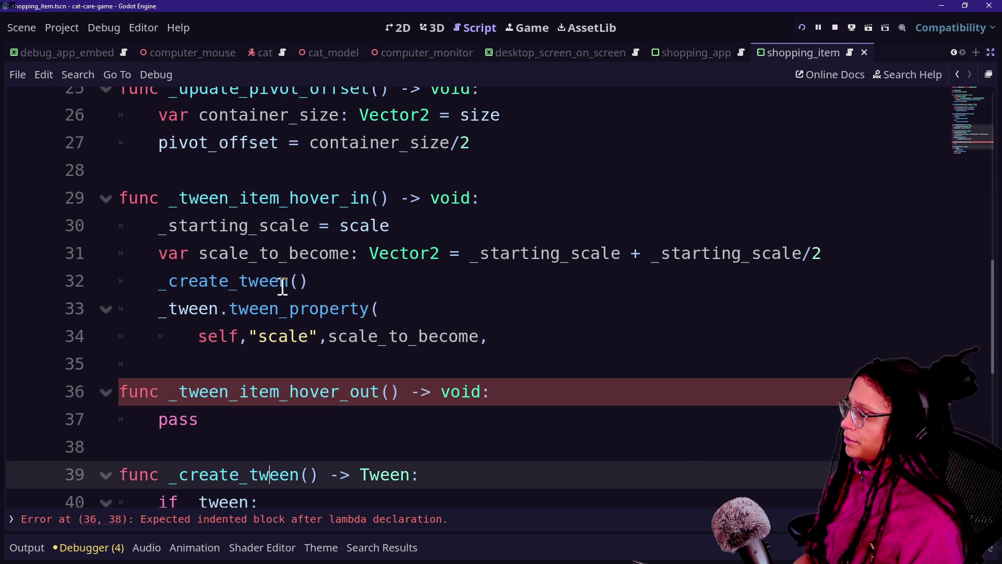
click(352, 260)
key(Down)
key(Down)
key(Down)
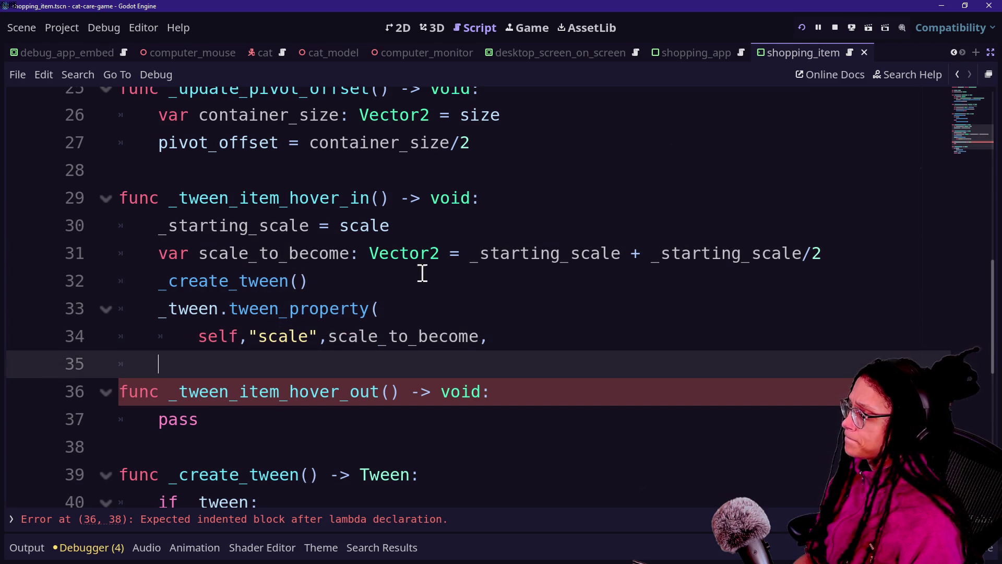
click(549, 343)
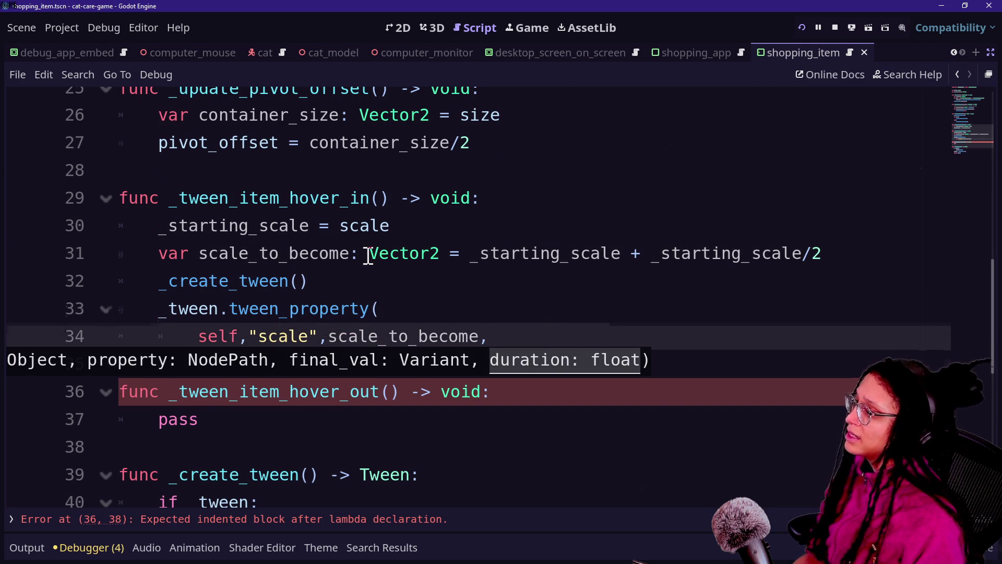
scroll(369, 253, up, 8)
click(619, 115)
Step: Add const _HOVER_ANI_SPEED: float = on a new line below the class declaration
key(Return)
key(Return)
text(const)
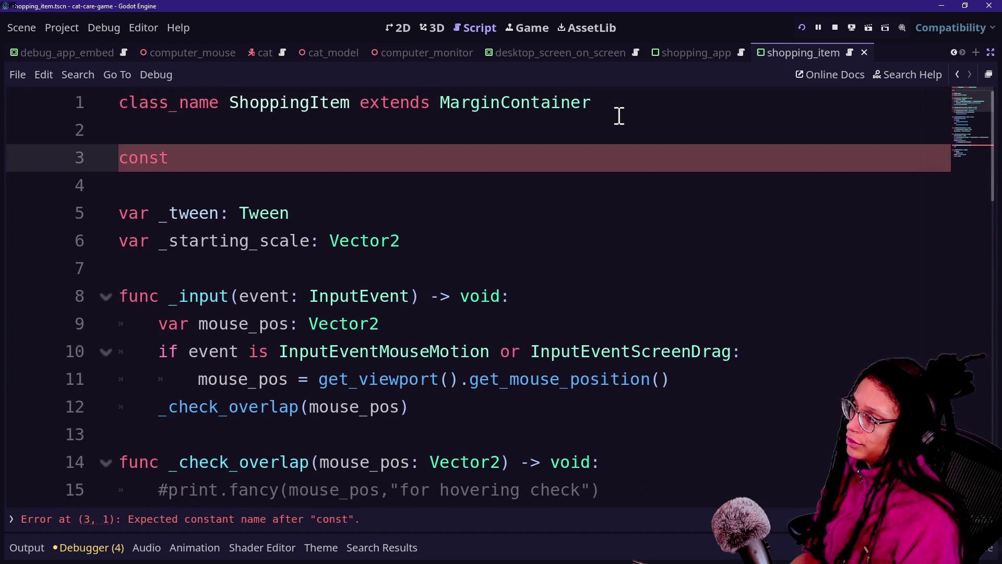
text( hover_animation)
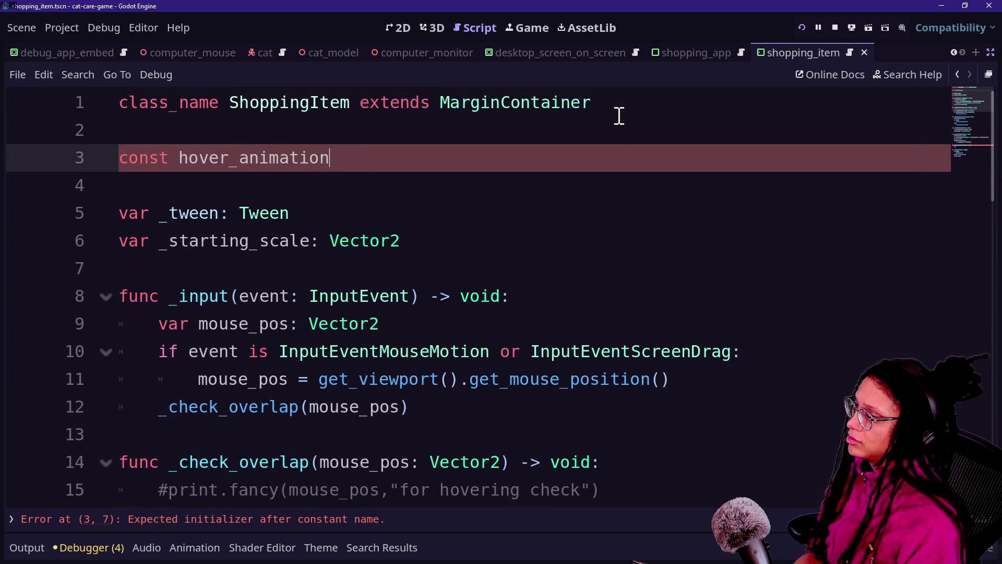
key(BackSpace)
key(BackSpace)
key(BackSpace)
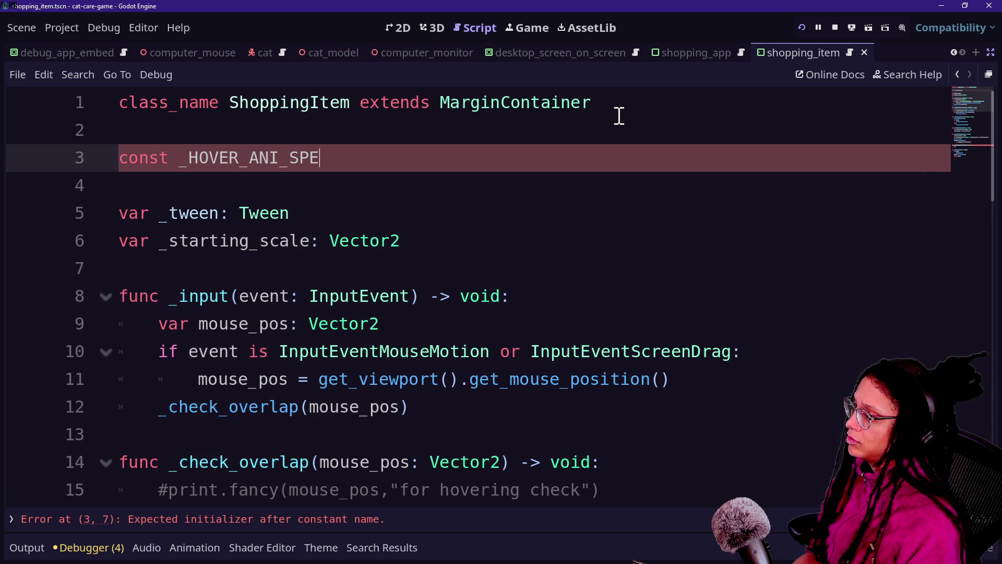
text(ED: float =)
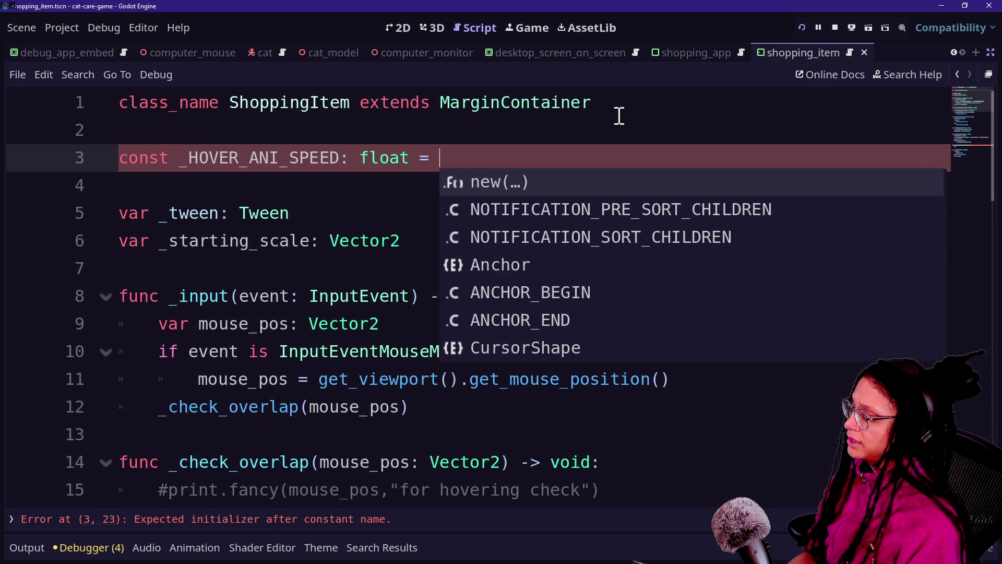
text(.)
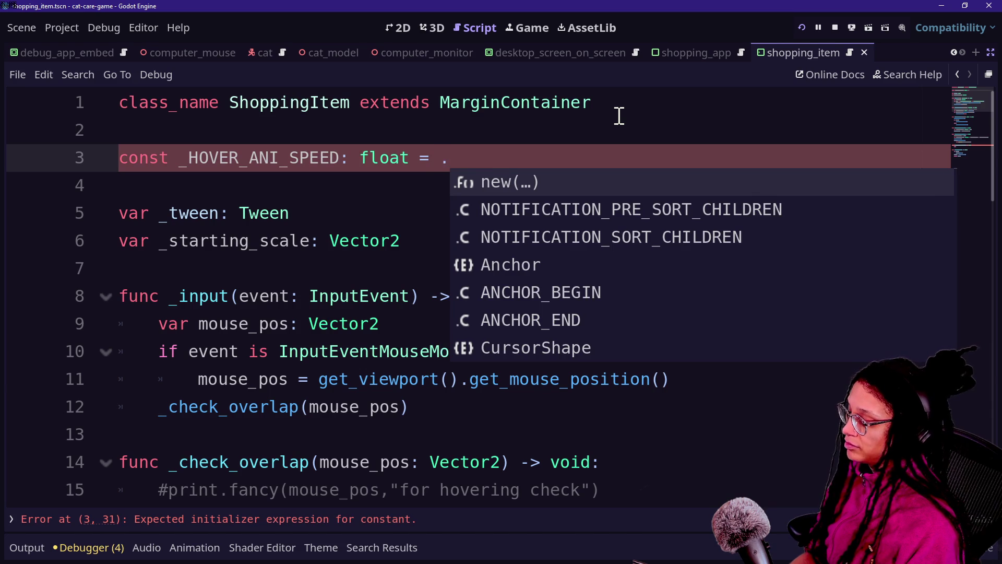
text(3)
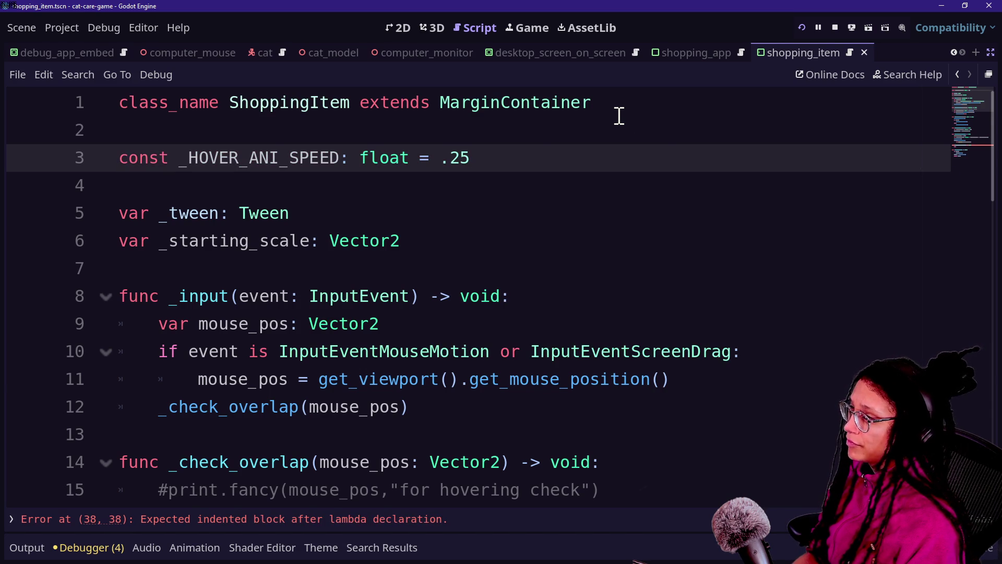
Step: Pass _HOVER_ANI_SPEED as the duration in the hover-in tween_property call
scroll(540, 154, down, 9)
click(578, 423)
double_click(568, 411)
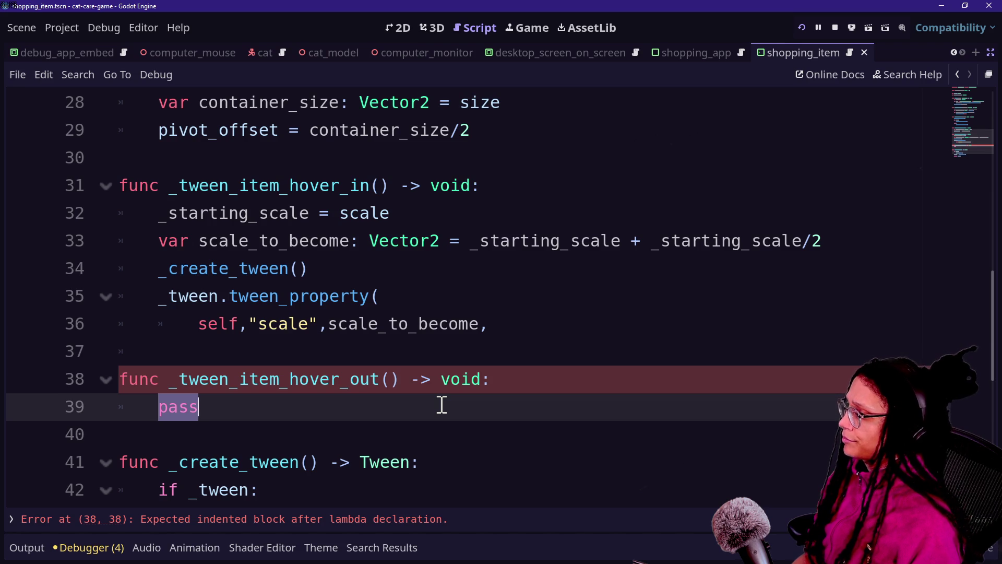
click(356, 347)
click(528, 315)
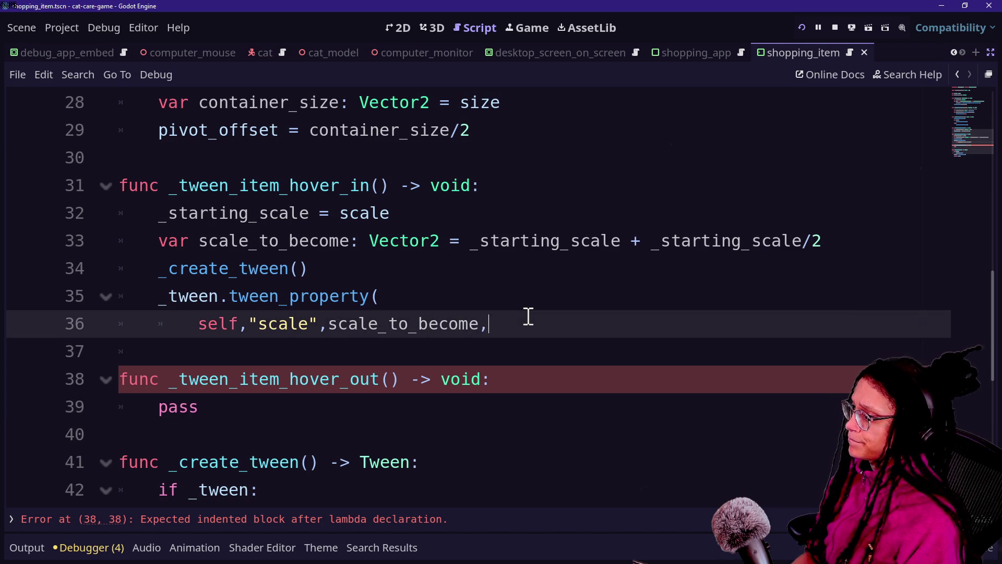
text(H)
key(Left)
text(_)
key(Right)
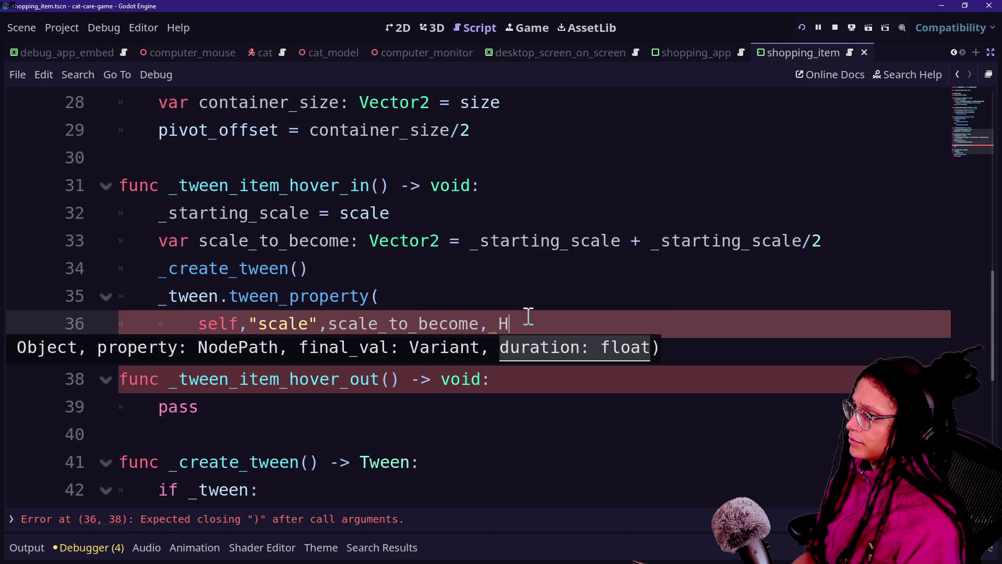
key(Return)
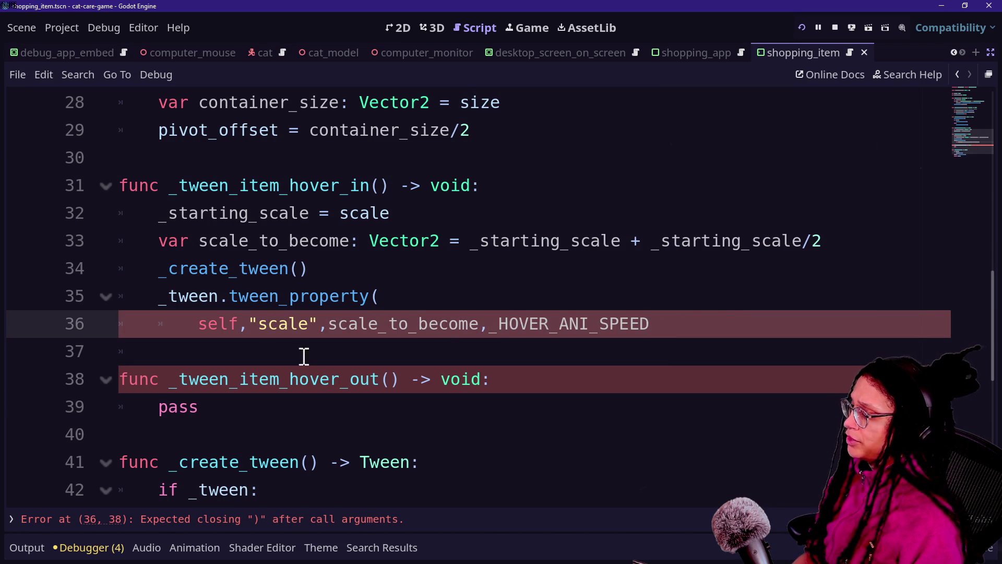
text())
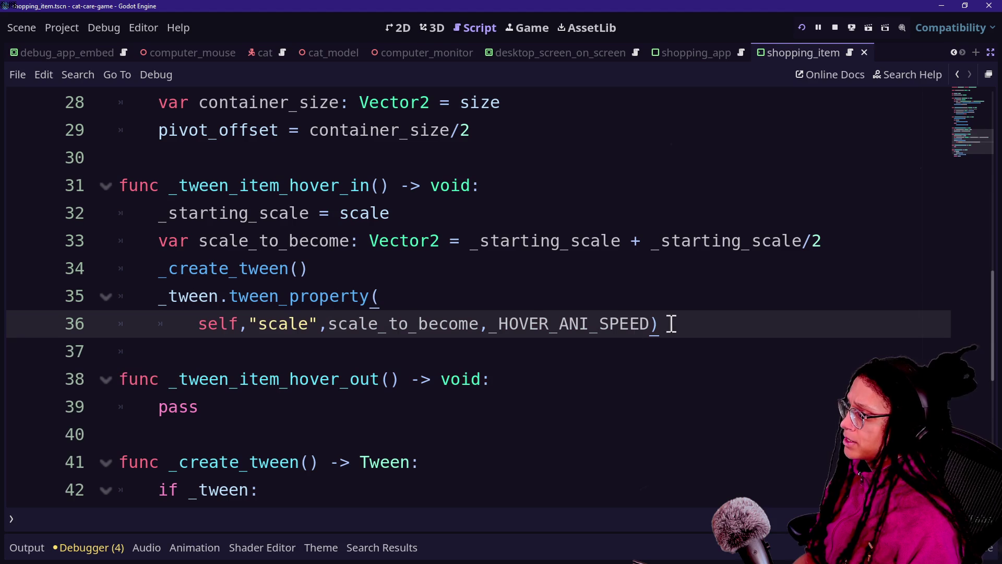
Step: Add _tween.set_ease(Tween.EASE_OUT) on a new line after _create_tween()
click(626, 268)
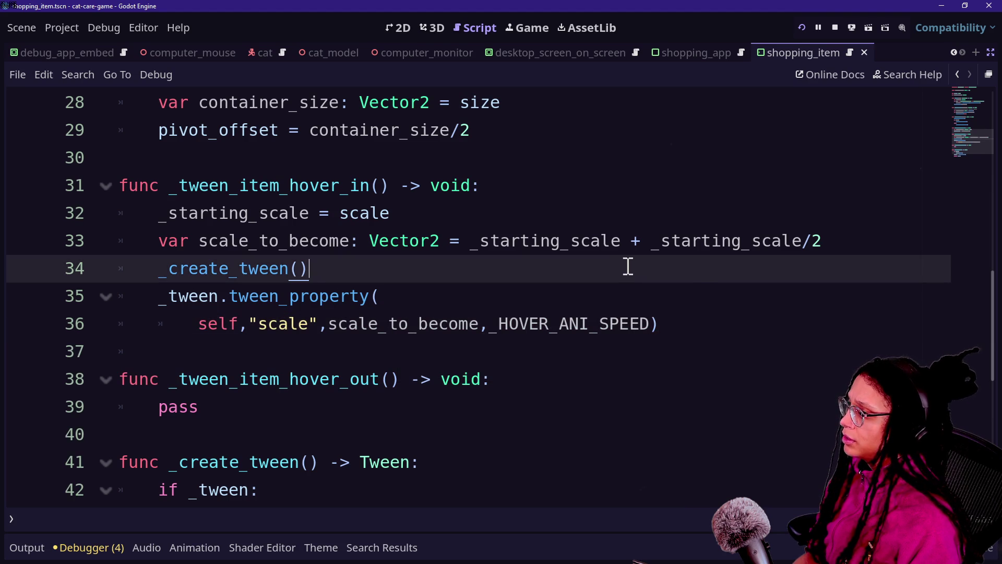
key(Return)
text(_tween)
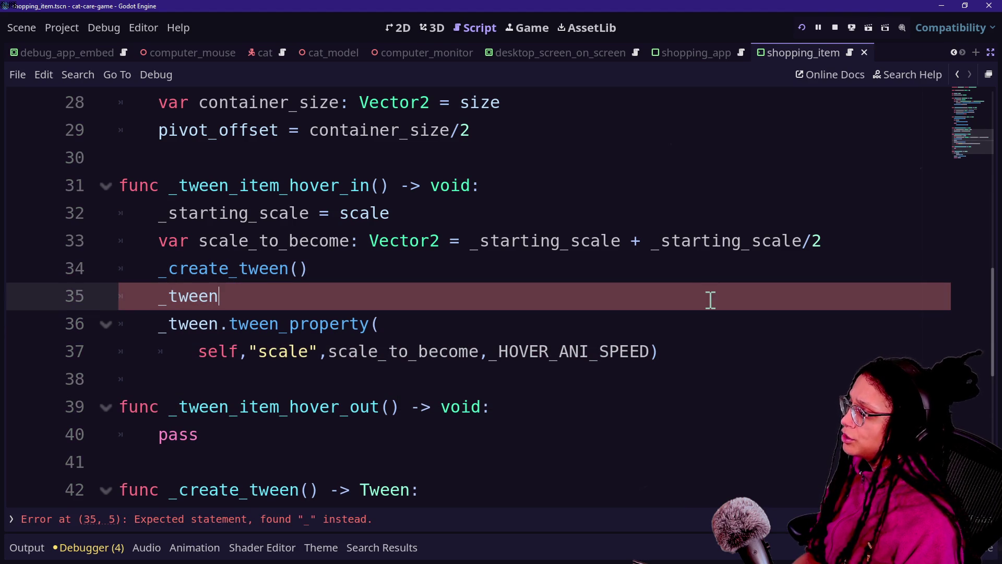
text(_)
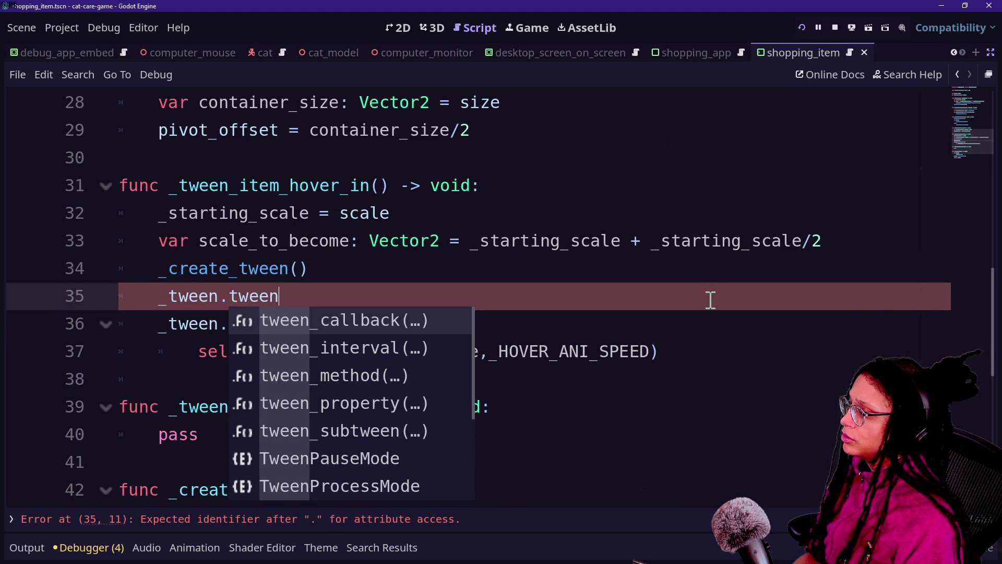
text(eas)
key(BackSpace)
key(BackSpace)
key(BackSpace)
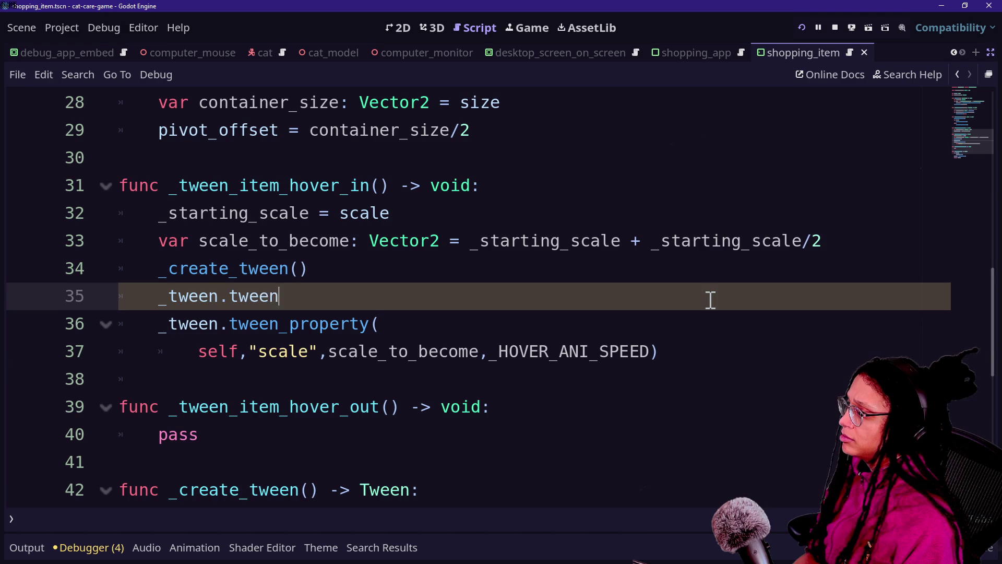
key(BackSpace)
key(BackSpace)
text(eas)
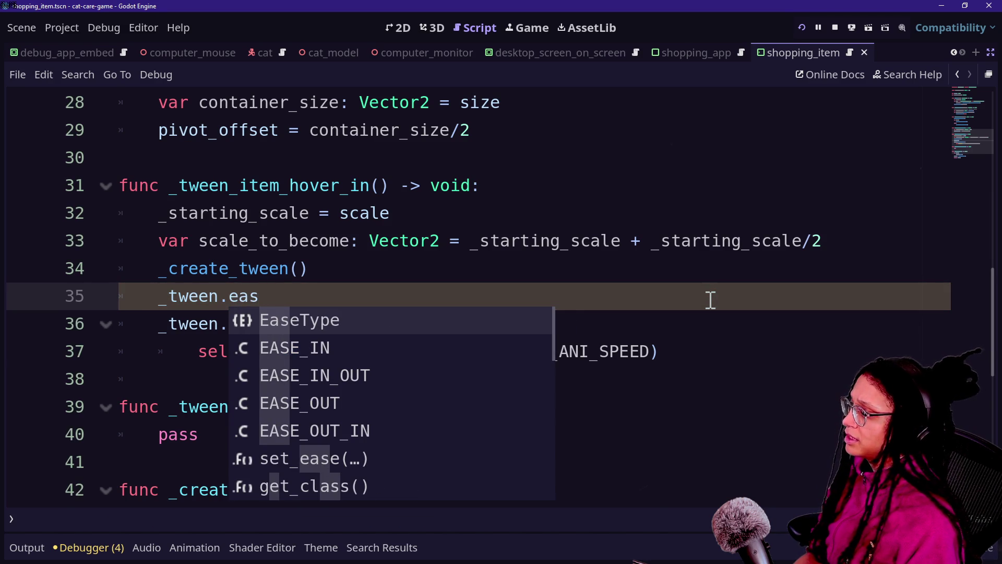
key(Down)
key(Down)
key(Down)
key(Return)
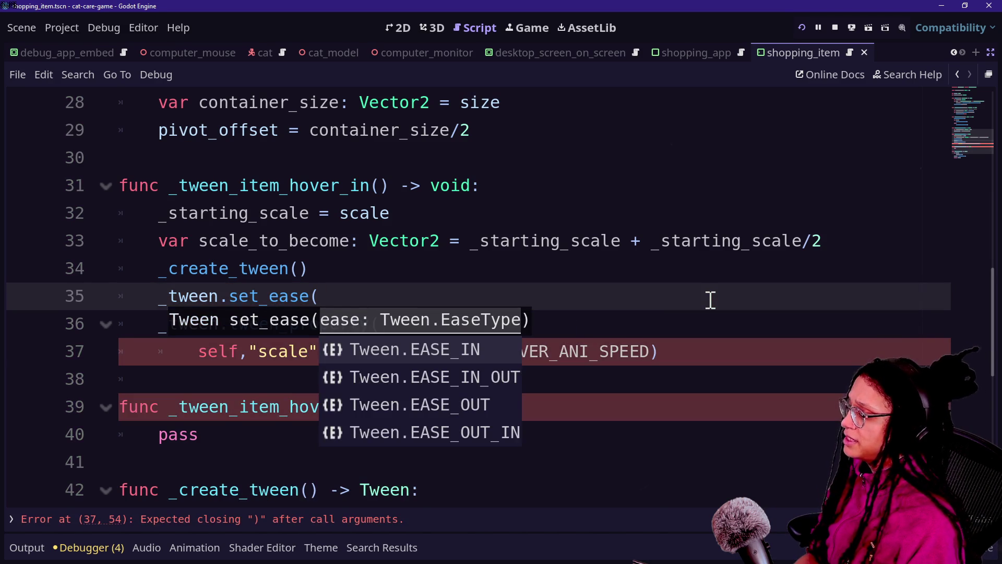
key(Down)
key(Down)
key(Down)
key(Up)
key(Return)
text())
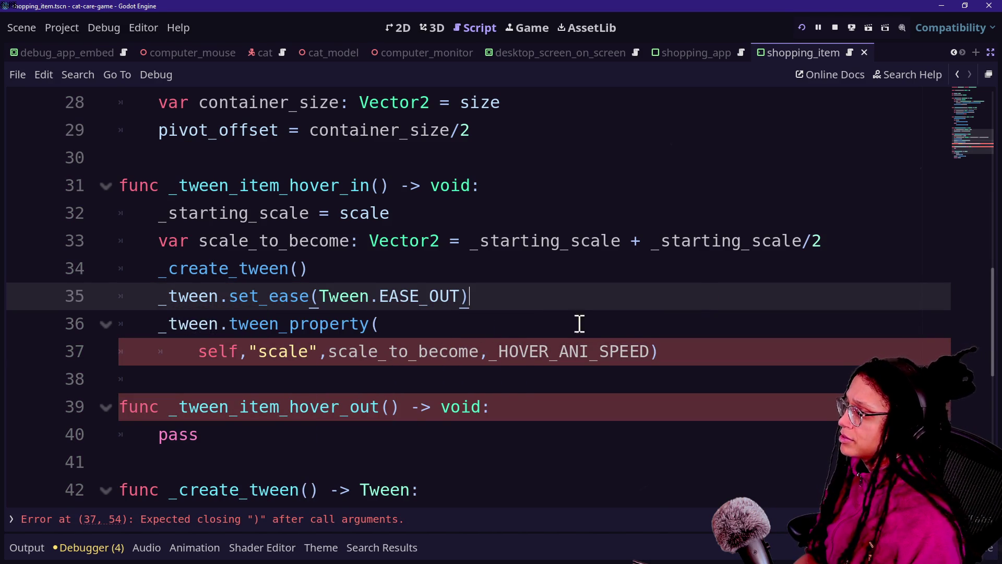
Step: Check the finished tween_property line and scroll down to _tween_item_hover_out
click(496, 340)
click(722, 316)
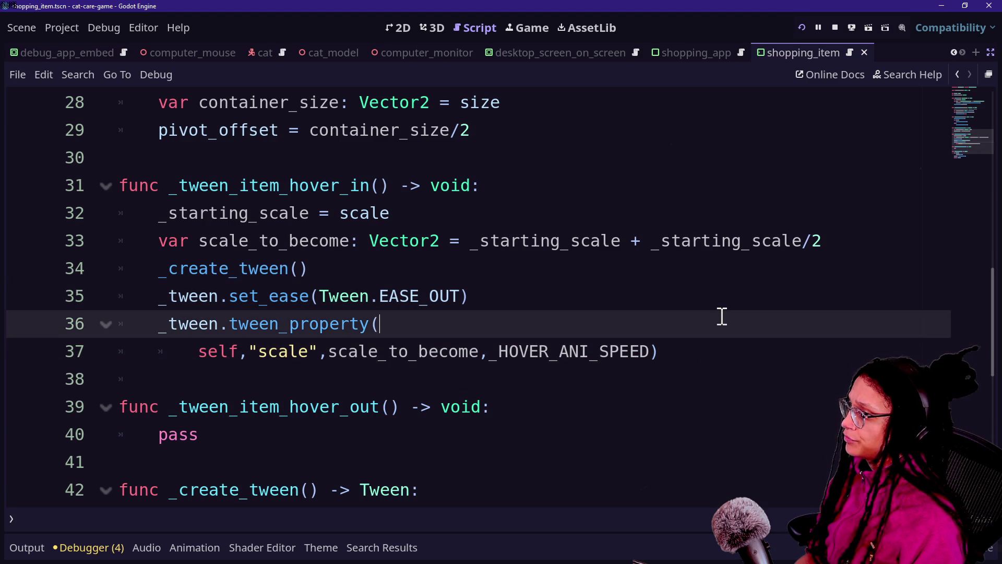
click(702, 361)
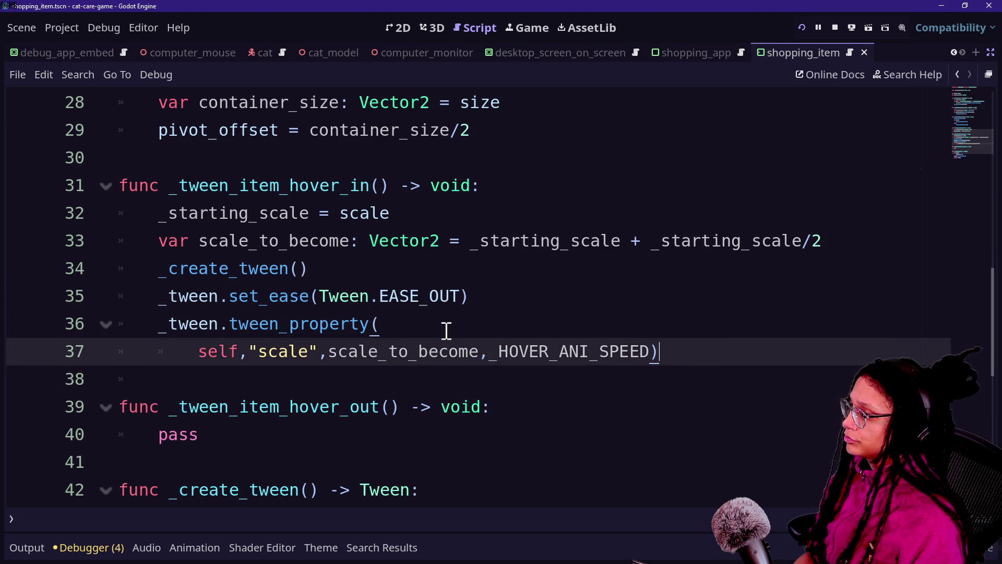
right_click(444, 328)
click(262, 364)
scroll(696, 339, down, 1)
Step: Paste the hover-in body over pass in hover-out and delete its _starting_scale = scale line
mouse_move(674, 263)
mouse_down()
mouse_move(671, 183)
mouse_move(540, 101)
mouse_up()
key(ctrl+c)
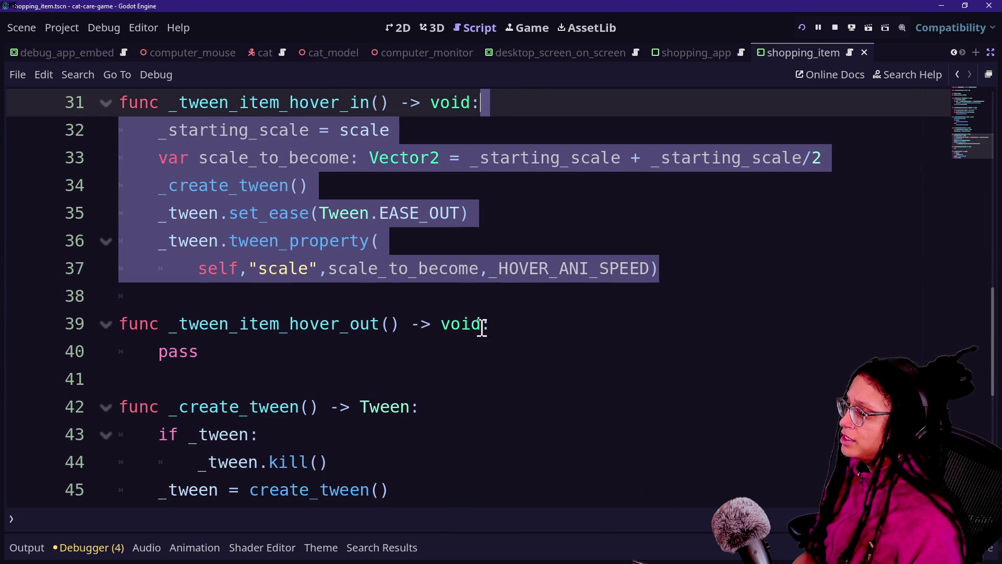
drag(482, 347, 496, 323)
key(ctrl+v)
click(266, 296)
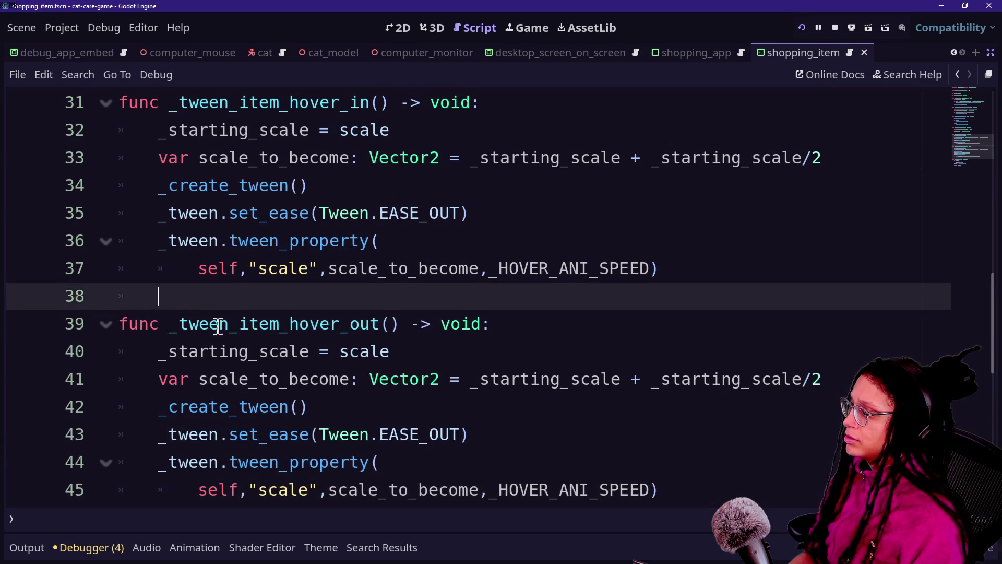
click(168, 347)
scroll(345, 352, down, 1)
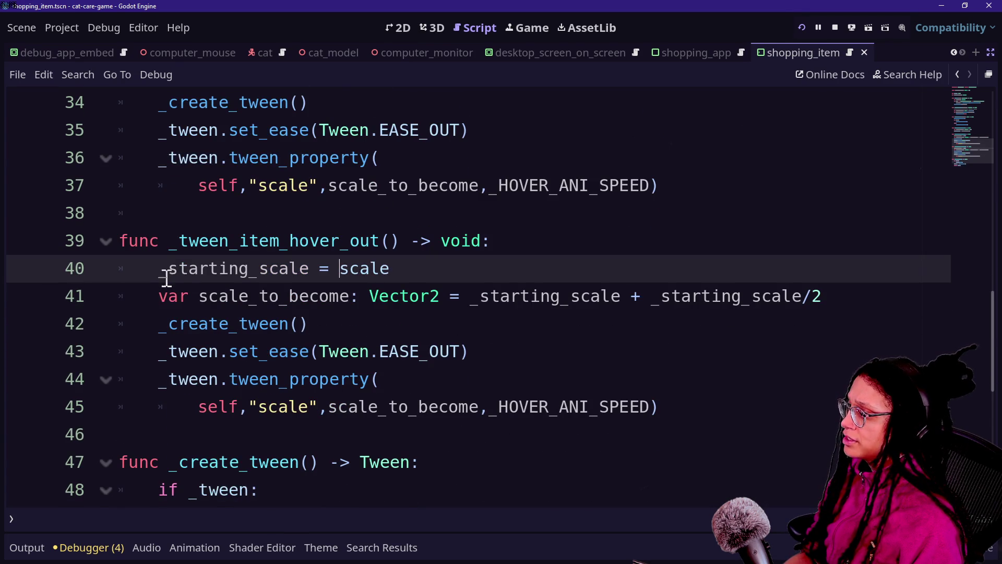
mouse_move(162, 282)
mouse_down()
mouse_move(247, 245)
mouse_move(423, 259)
mouse_up()
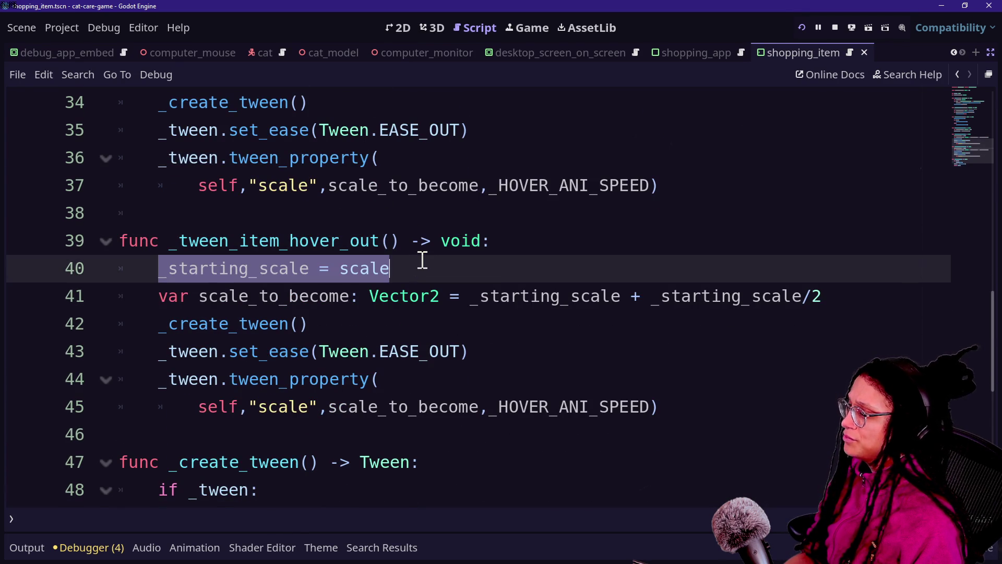
click(423, 264)
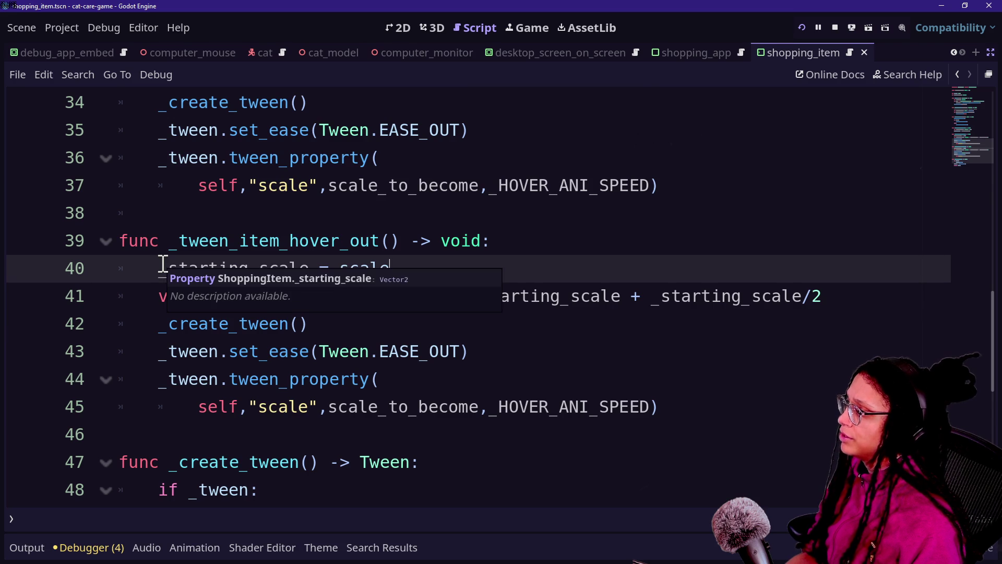
mouse_move(161, 264)
mouse_down()
mouse_move(400, 265)
mouse_move(152, 269)
mouse_up()
click(407, 266)
key(BackSpace)
key(BackSpace)
Step: On line 44, change the tween target to _starting_scale and the duration to _UNHOVER_ANI_SPEED
click(381, 267)
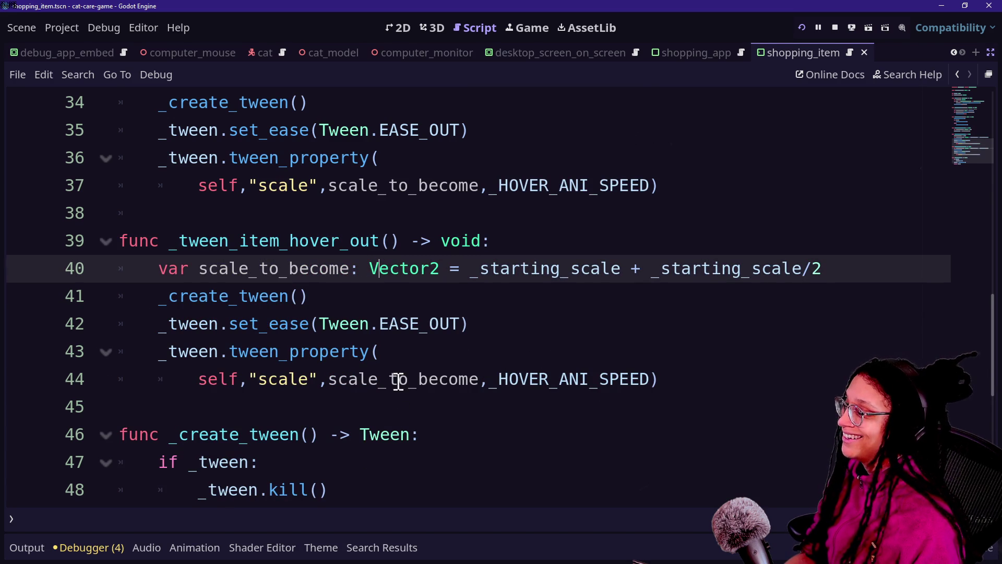
drag(383, 379, 483, 379)
key(BackSpace)
key(BackSpace)
key(BackSpace)
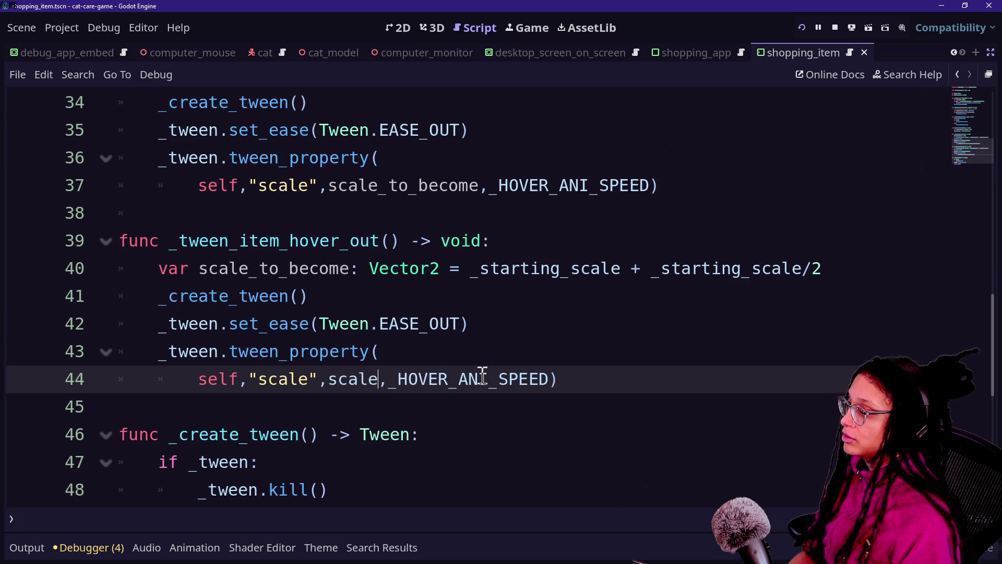
text(_starting_scale)
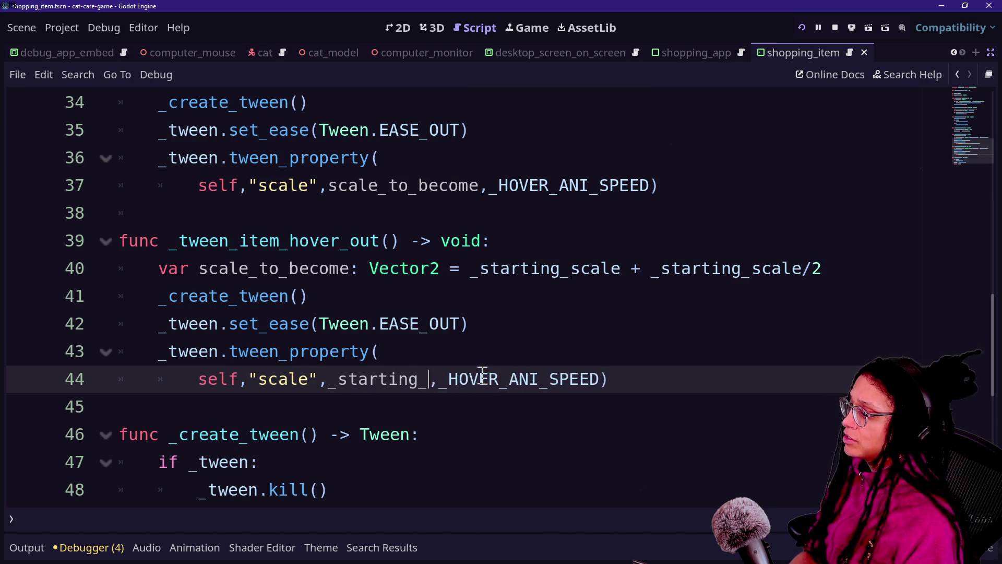
click(260, 290)
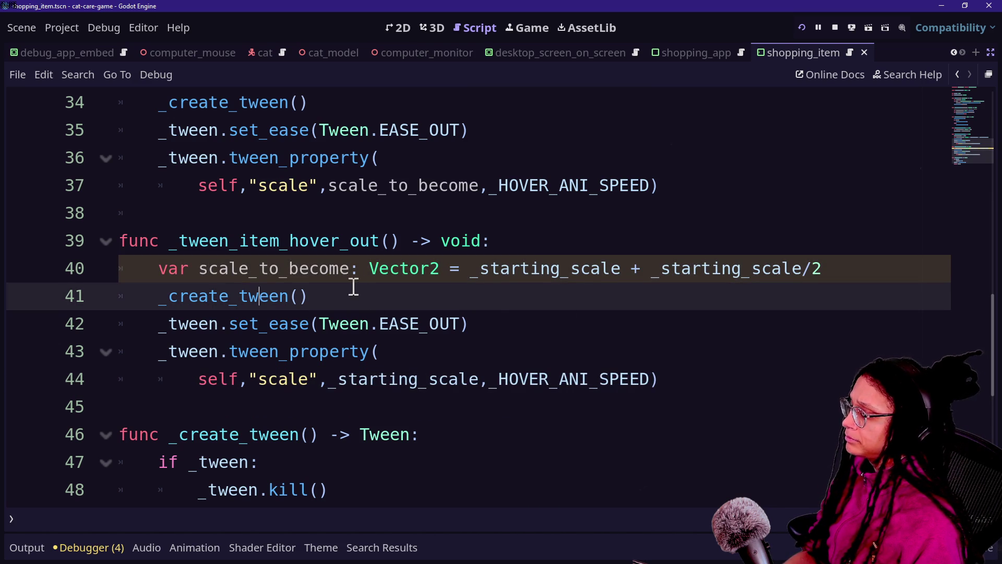
mouse_move(491, 378)
mouse_down()
mouse_move(694, 378)
mouse_move(338, 378)
mouse_up()
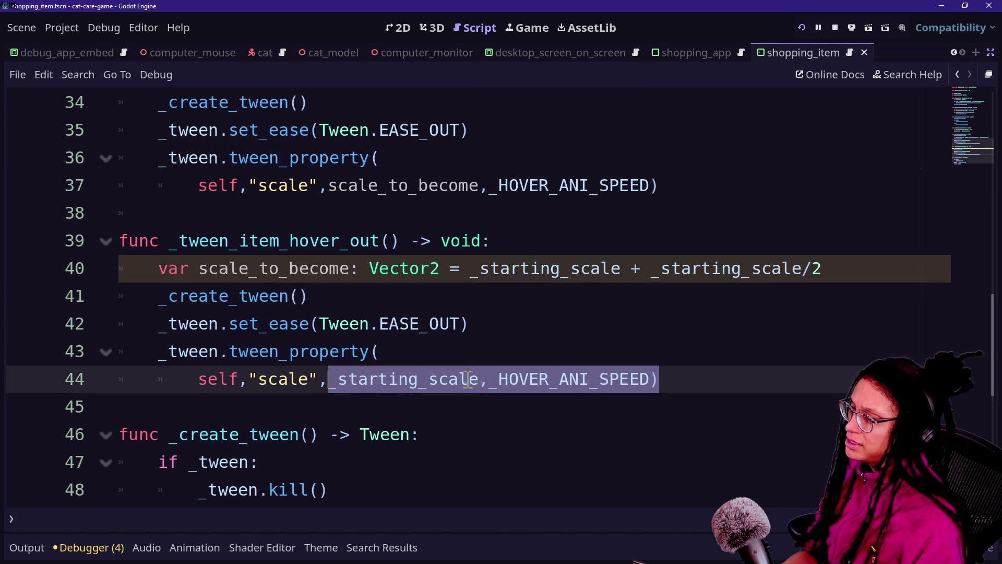
click(497, 378)
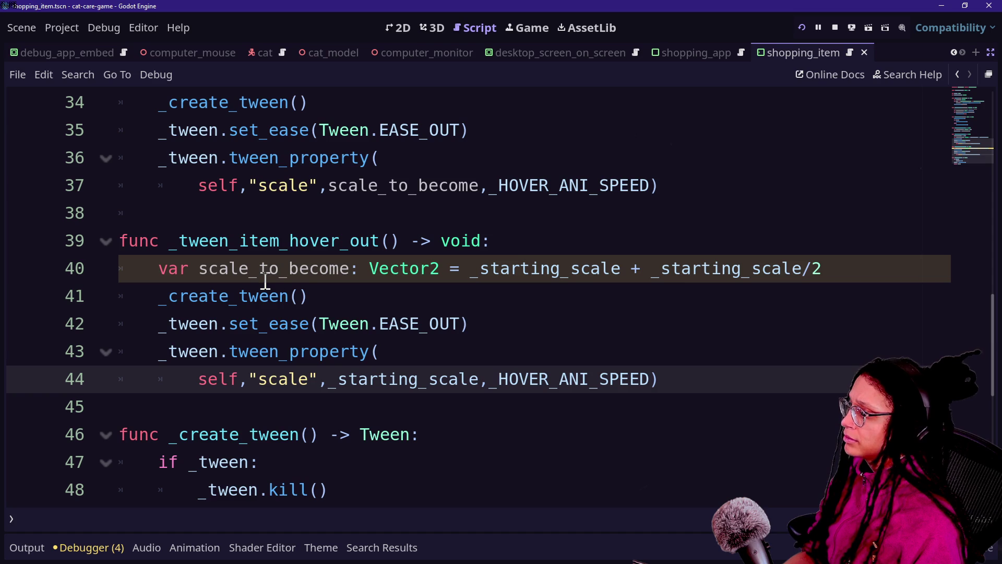
text(UN)
scroll(345, 212, up, 10)
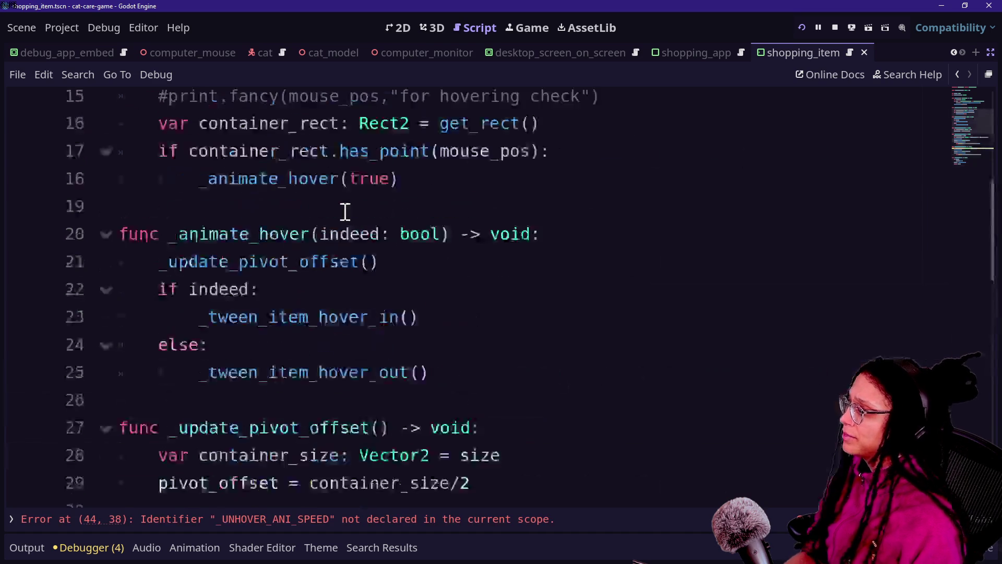
Step: Duplicate the line 3 hover speed constant and rename the copy _UNHOVER_ANI_SPEED (.25)
click(516, 148)
triple_click(512, 157)
key(ctrl+shift+d)
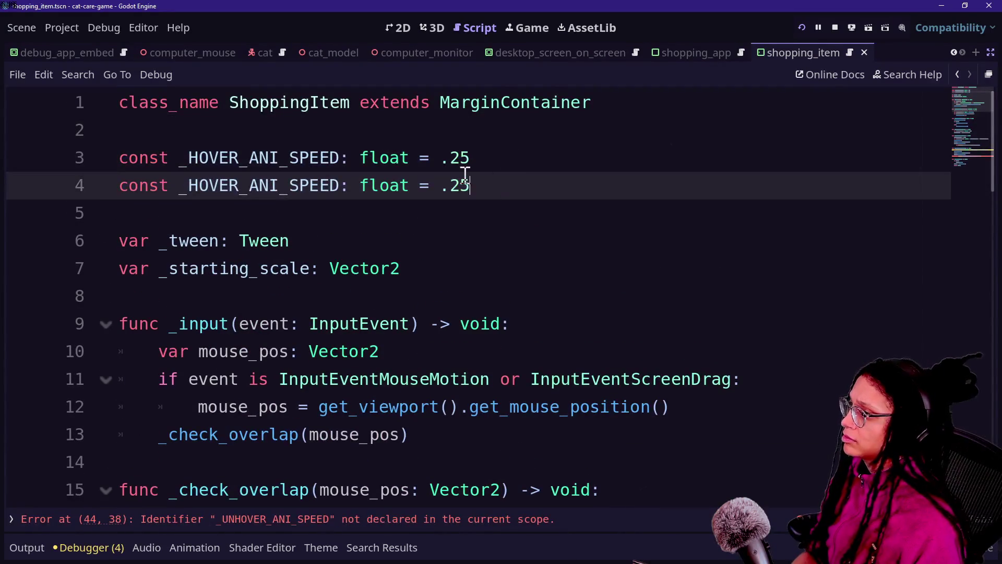
click(193, 185)
text(UN)
scroll(319, 196, down, 17)
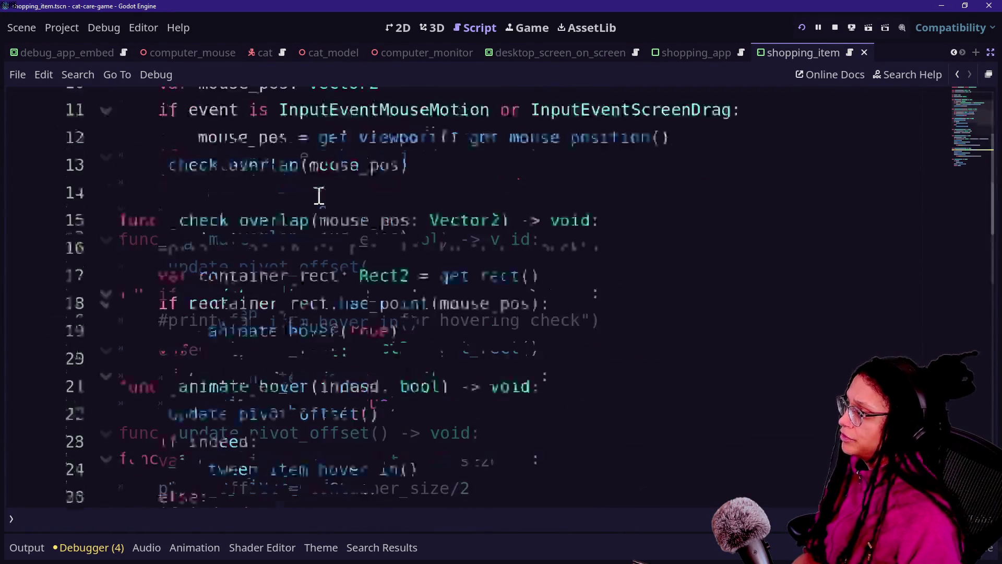
scroll(319, 195, up, 6)
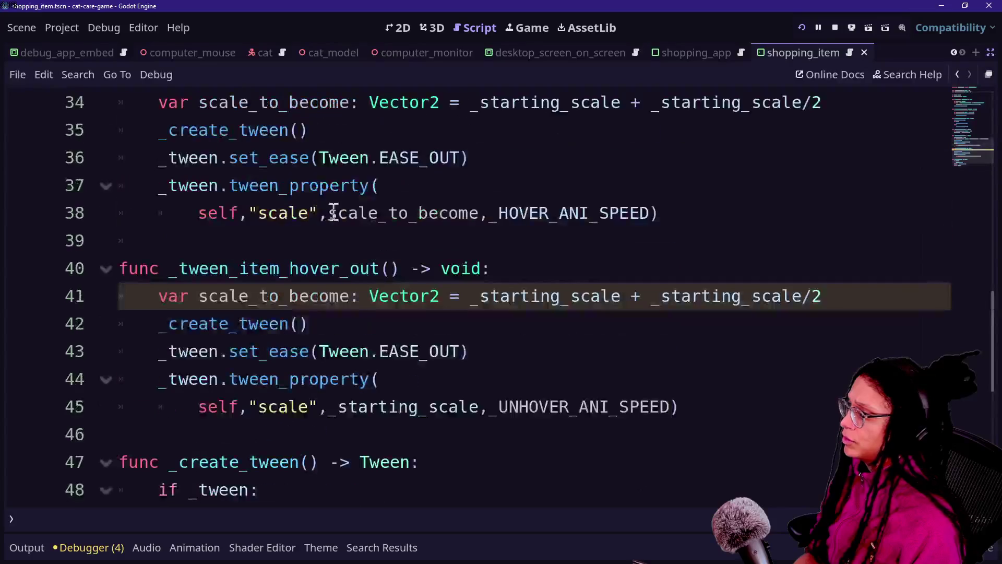
Step: Delete the unused scale_to_become line from _tween_item_hover_out and save the script
click(319, 295)
scroll(487, 334, down, 2)
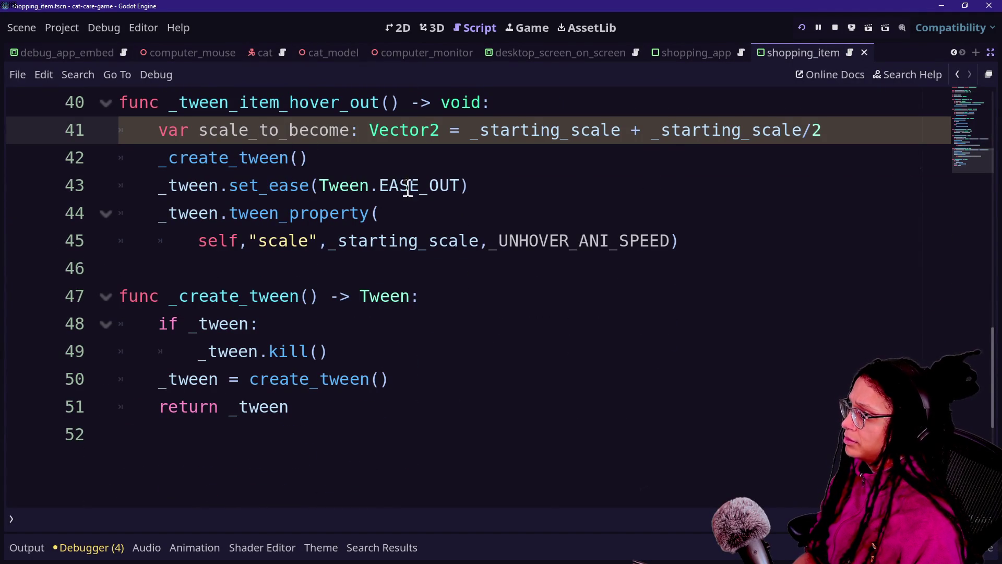
scroll(354, 207, up, 1)
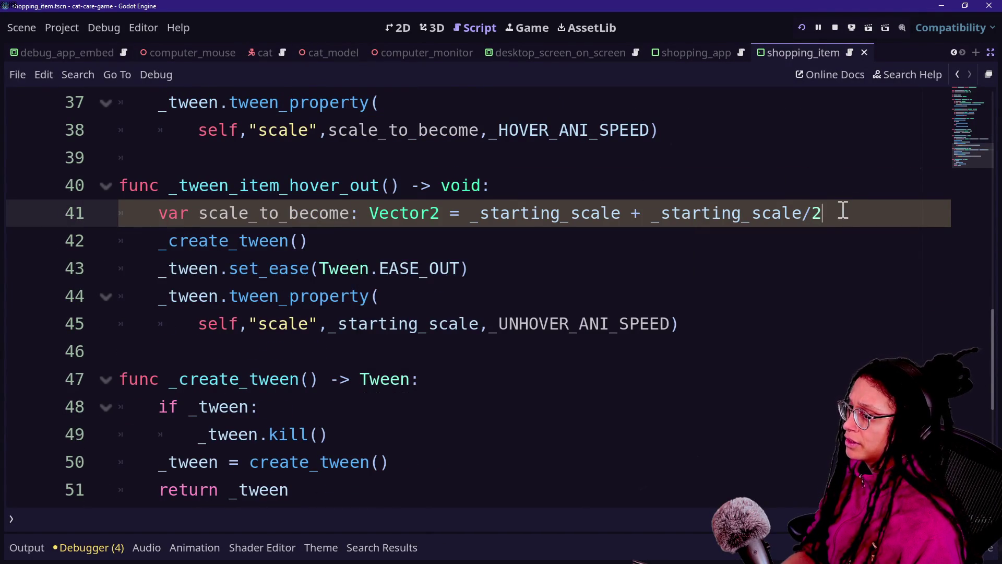
drag(841, 208, 842, 197)
key(BackSpace)
key(ctrl+s)
Step: Look over lines 41–43, save again, and run the project
click(249, 213)
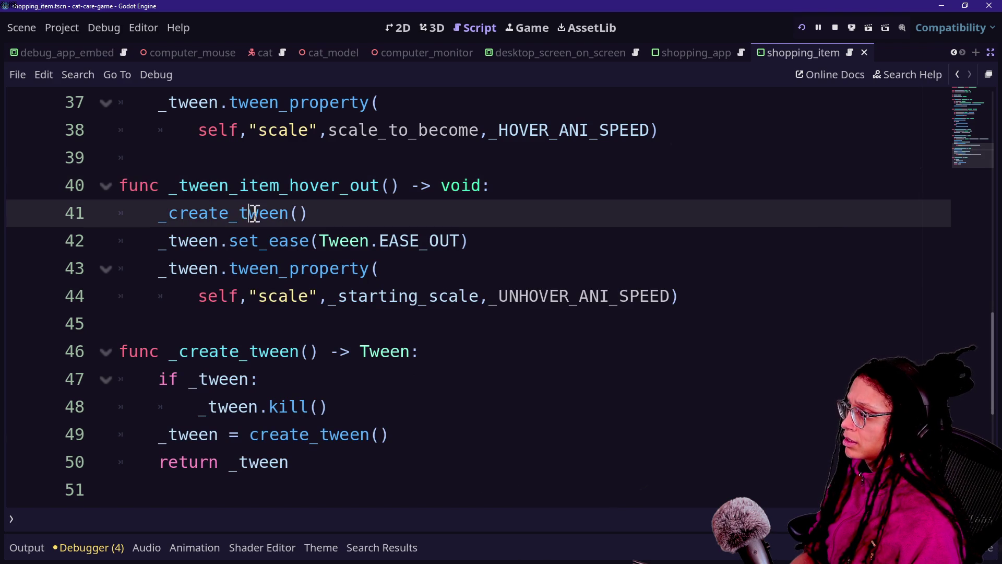
drag(203, 212, 291, 213)
click(289, 212)
drag(186, 241, 372, 240)
click(460, 241)
key(Down)
key(ctrl+s)
scroll(369, 329, up, 12)
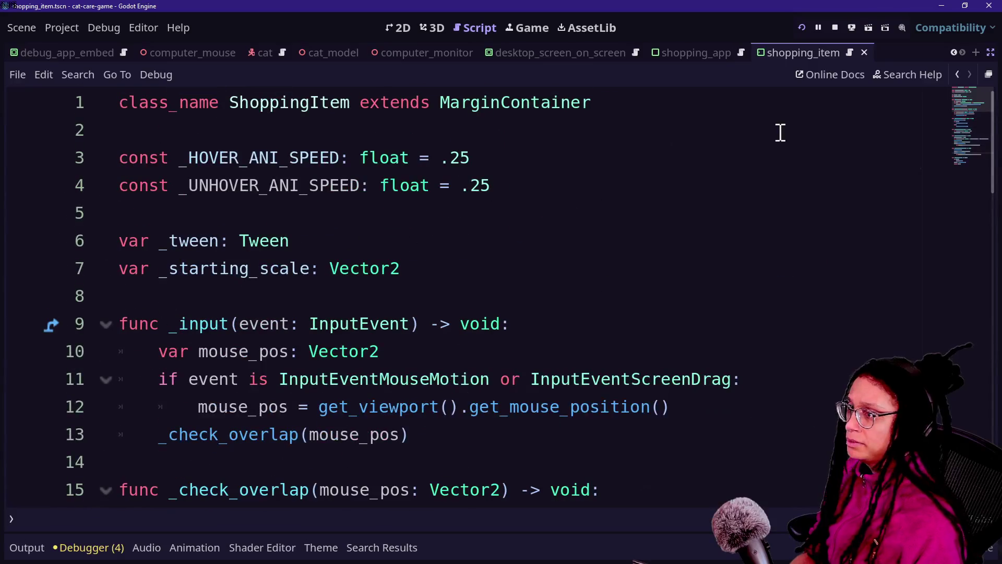
click(802, 27)
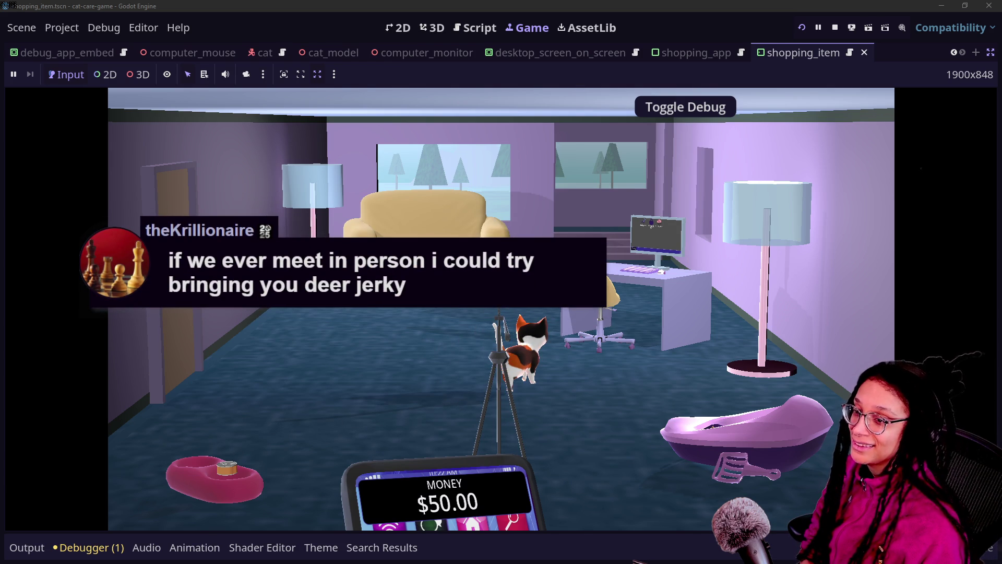
Step: In the game, zoom from the cat back to the room, then open the desk computer's Shopping App
click(378, 249)
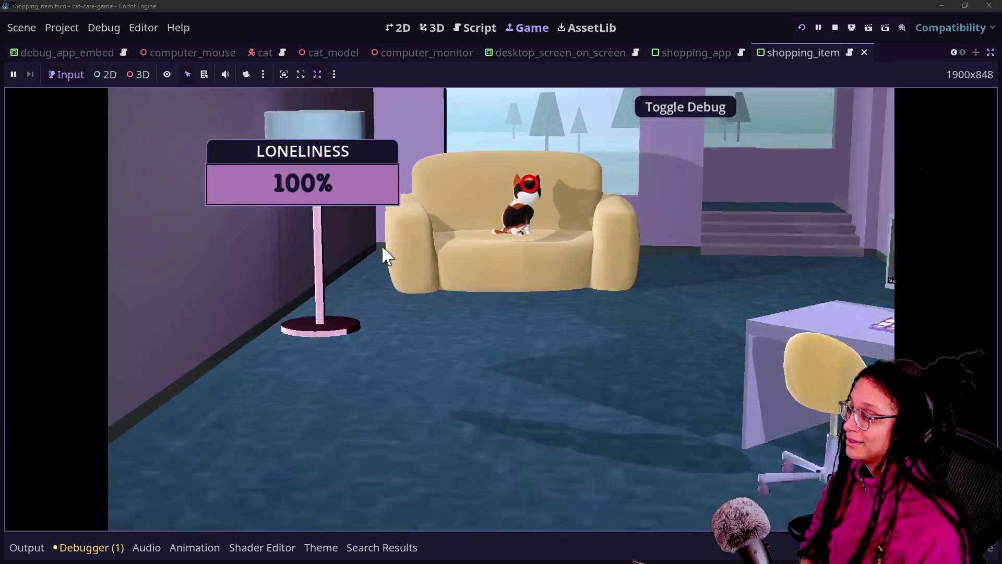
click(754, 452)
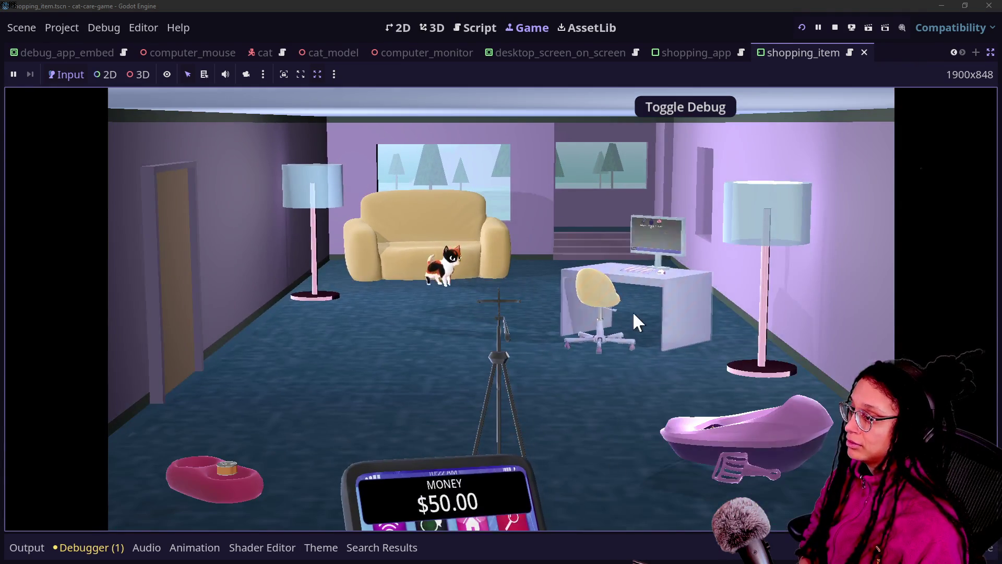
click(632, 313)
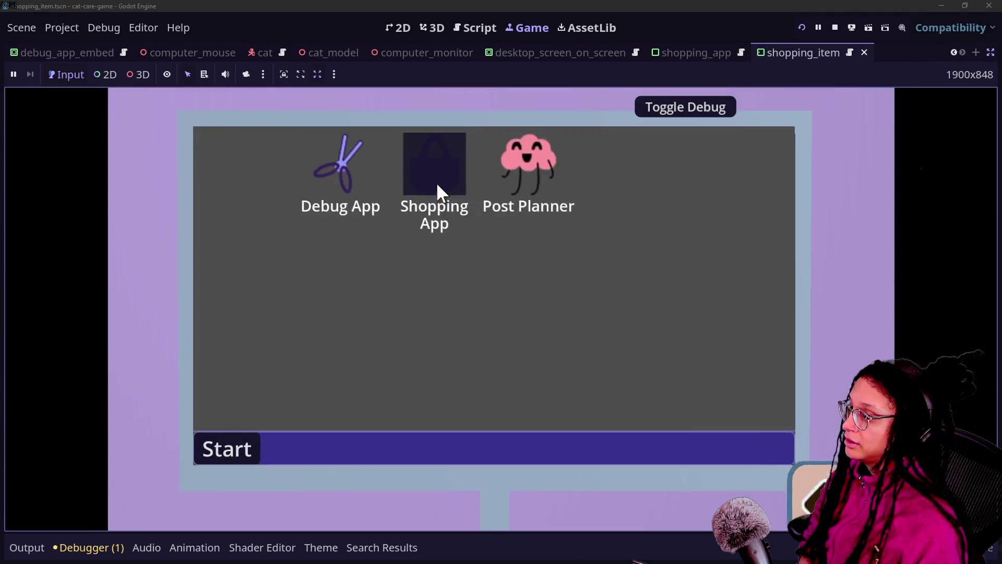
click(438, 185)
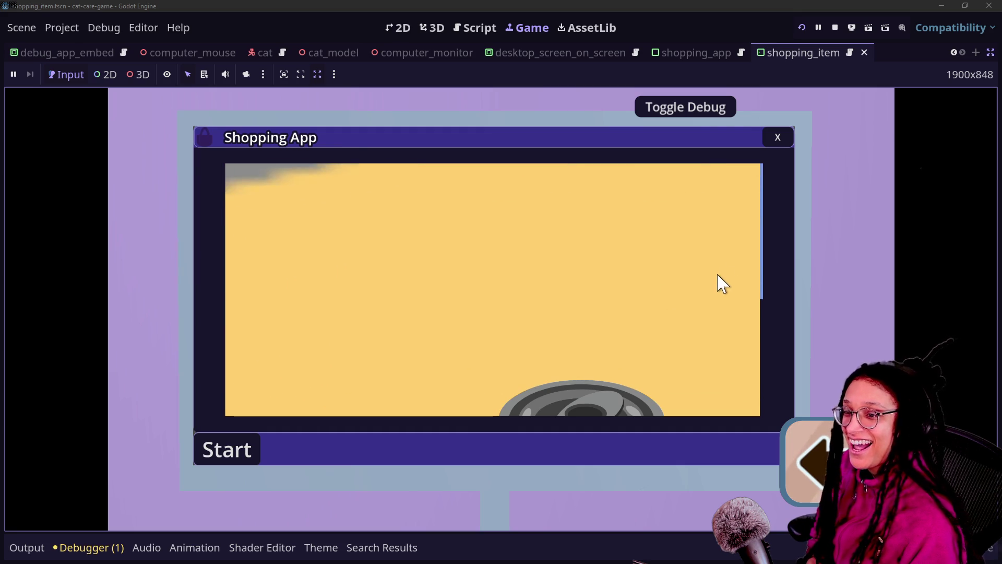
Step: Close and reopen the Shopping App four times to watch the item animations, then return to the script
click(777, 137)
click(434, 181)
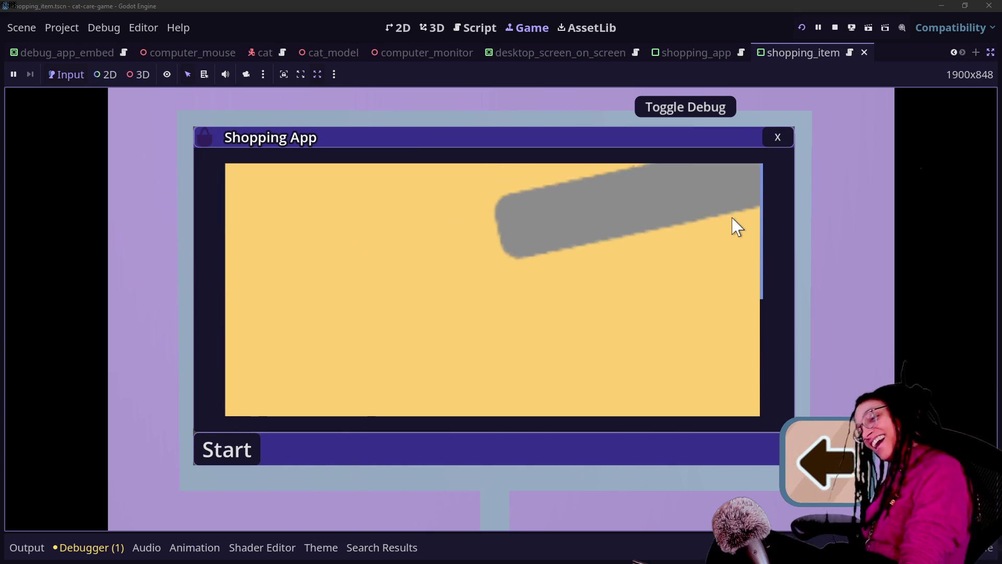
click(766, 138)
click(412, 185)
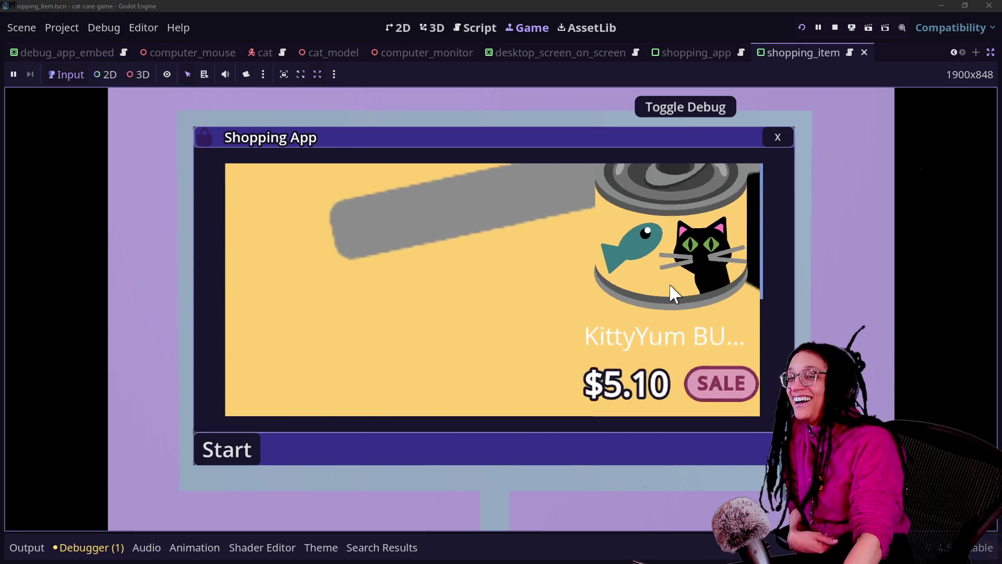
click(777, 140)
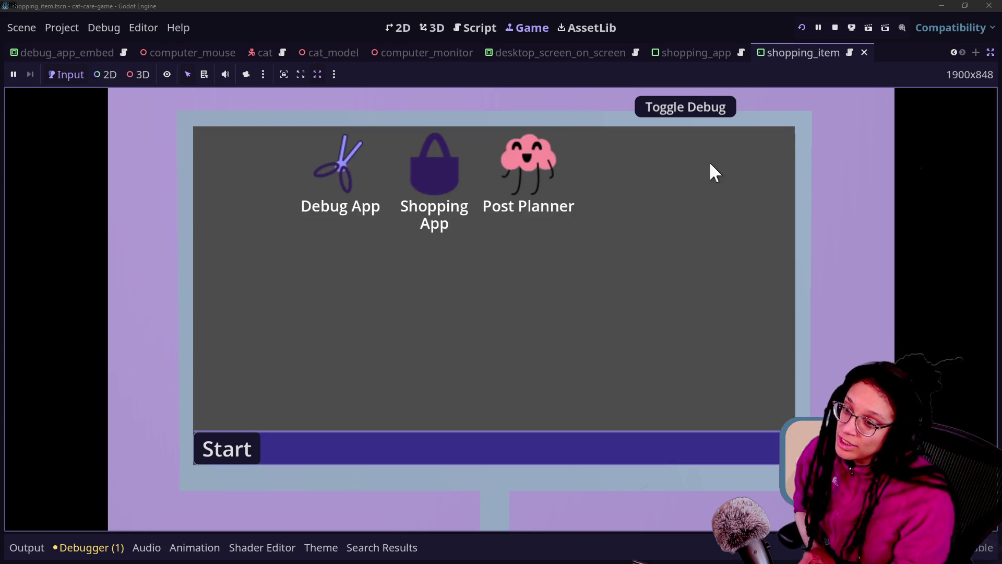
click(409, 183)
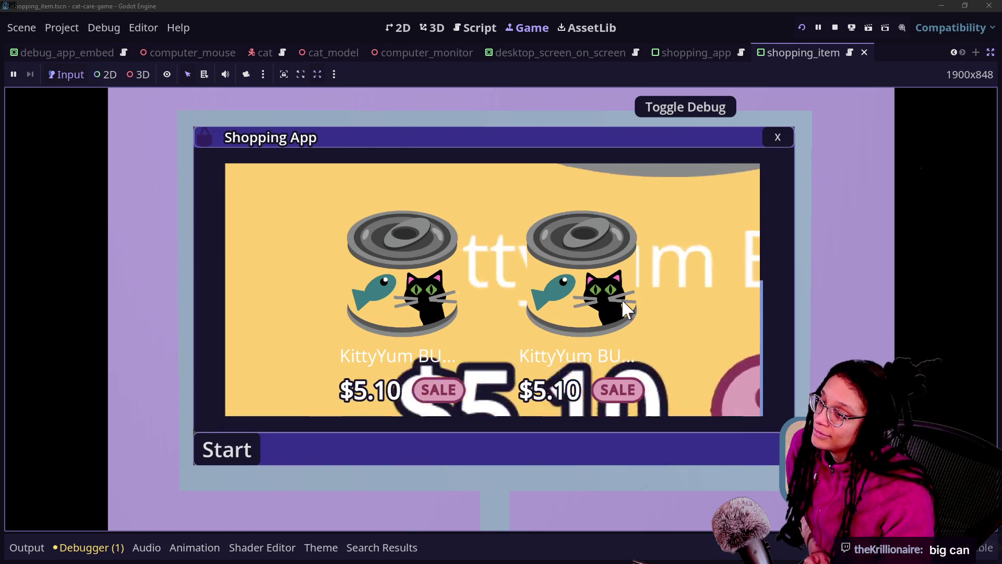
click(779, 137)
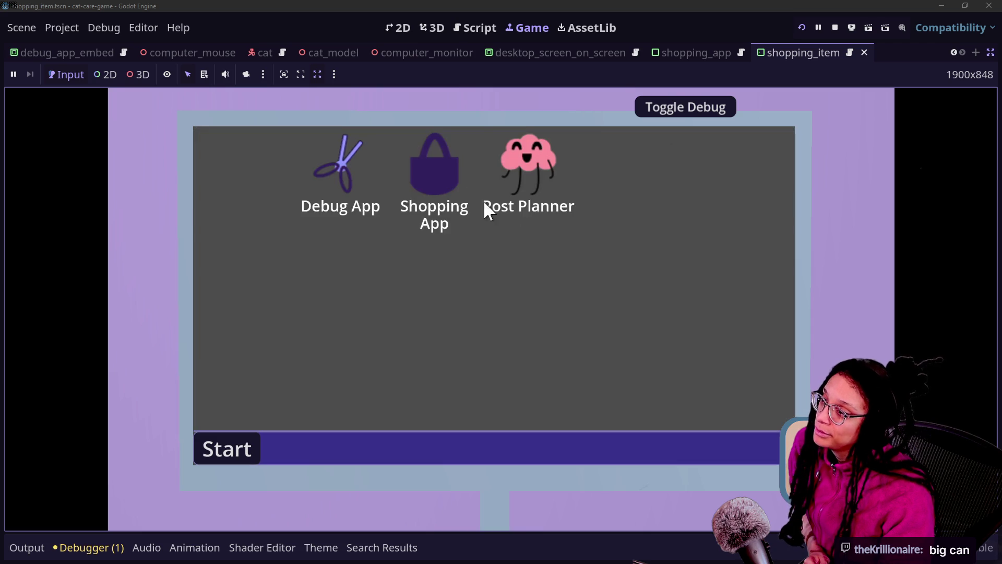
click(431, 183)
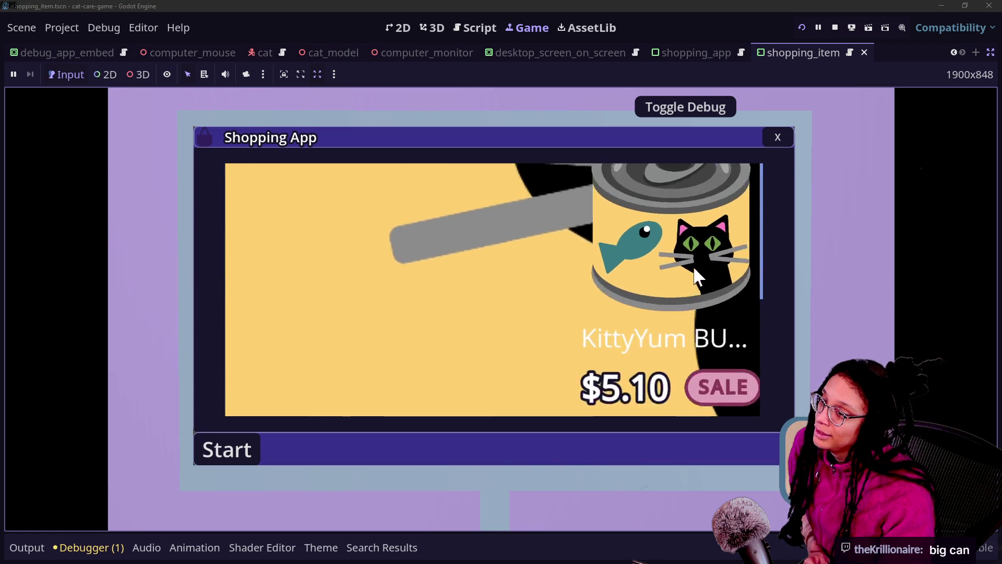
click(769, 137)
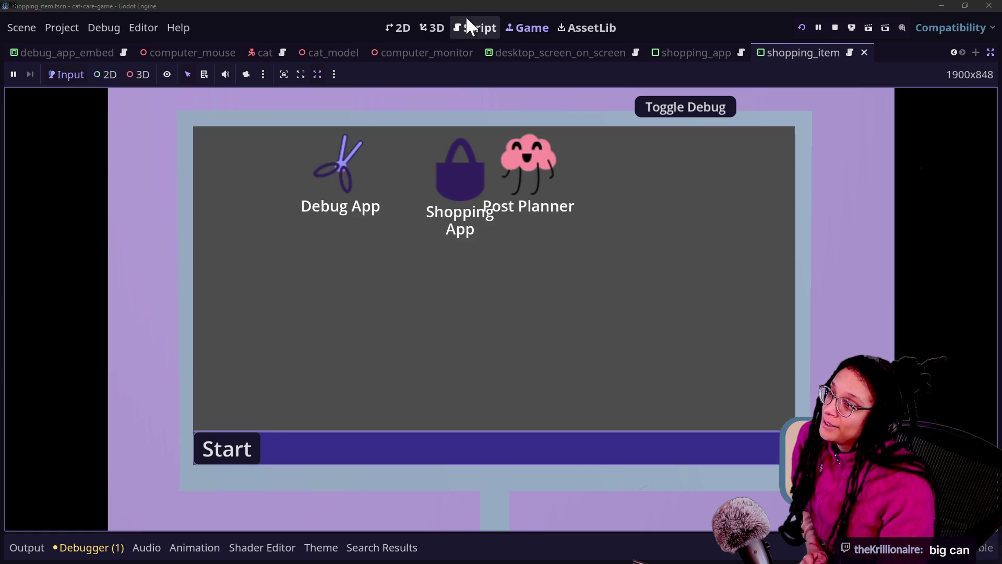
click(470, 28)
click(514, 223)
scroll(518, 254, down, 4)
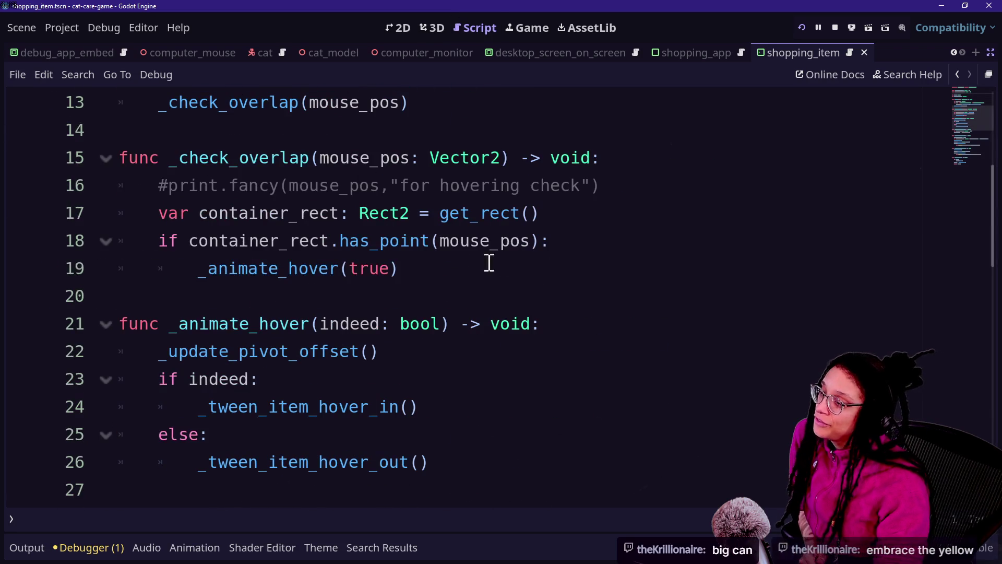
click(428, 271)
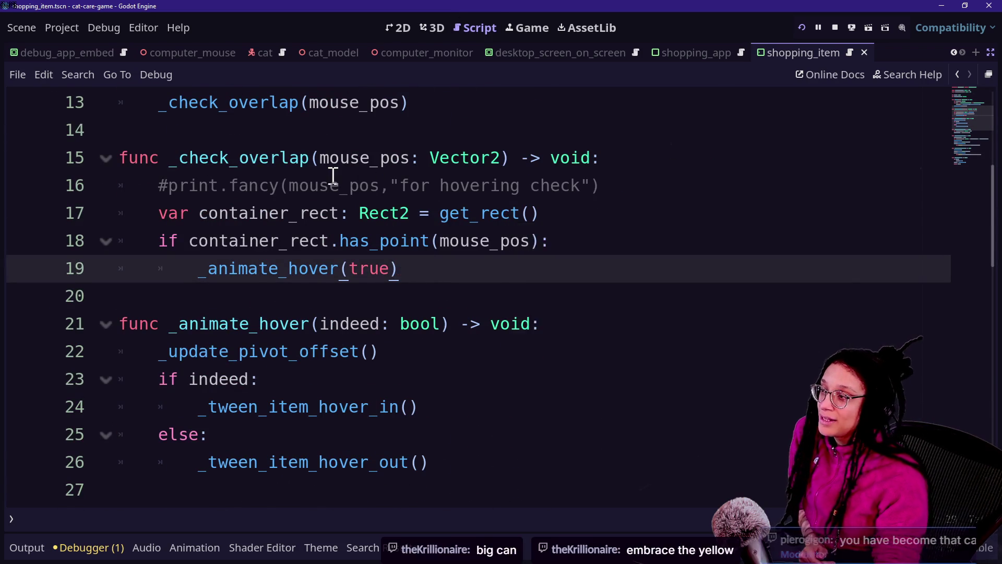
scroll(334, 172, up, 3)
click(424, 201)
scroll(424, 199, up, 1)
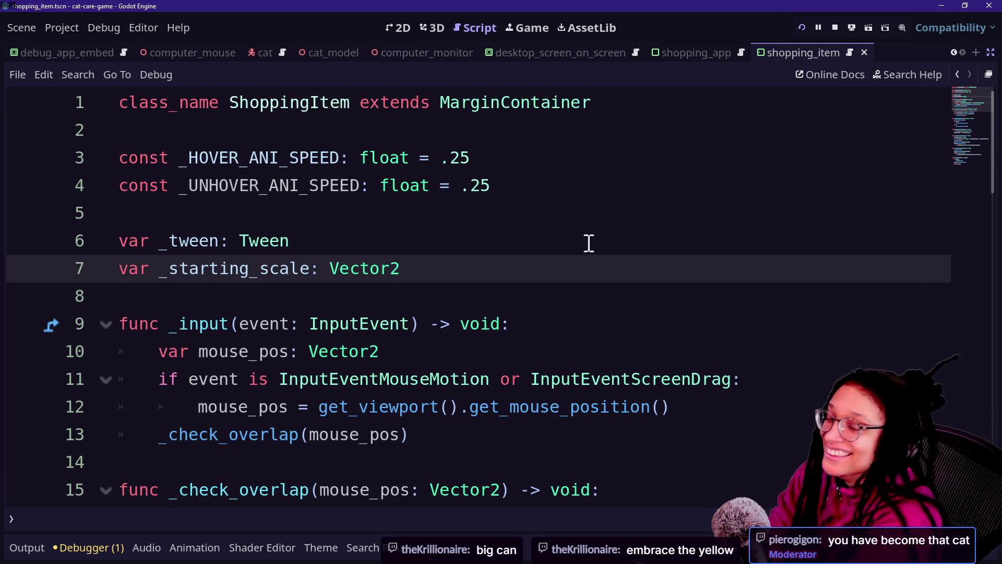
click(661, 300)
click(718, 239)
key(Down)
key(Down)
key(Down)
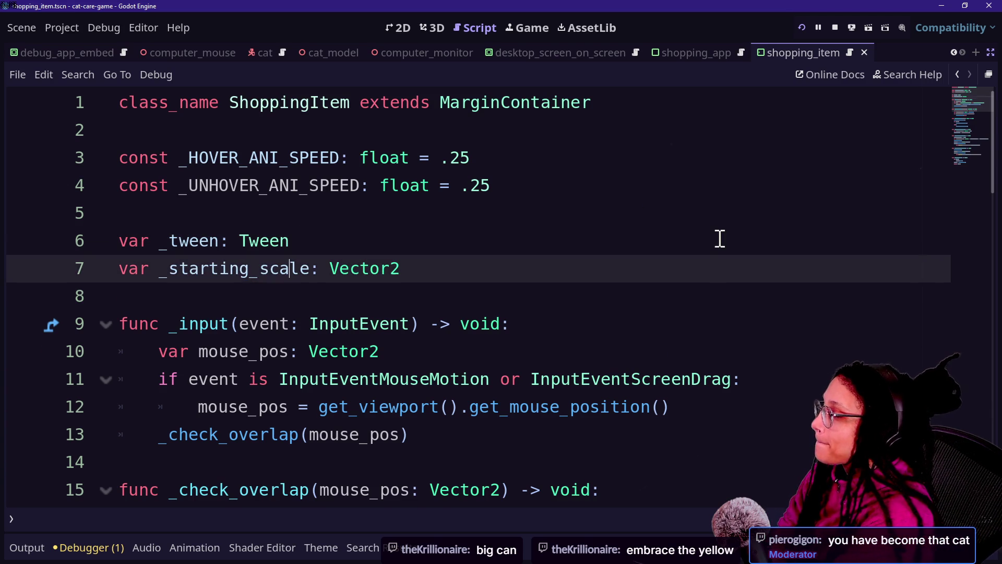
key(Up)
key(Up)
key(Up)
key(Up)
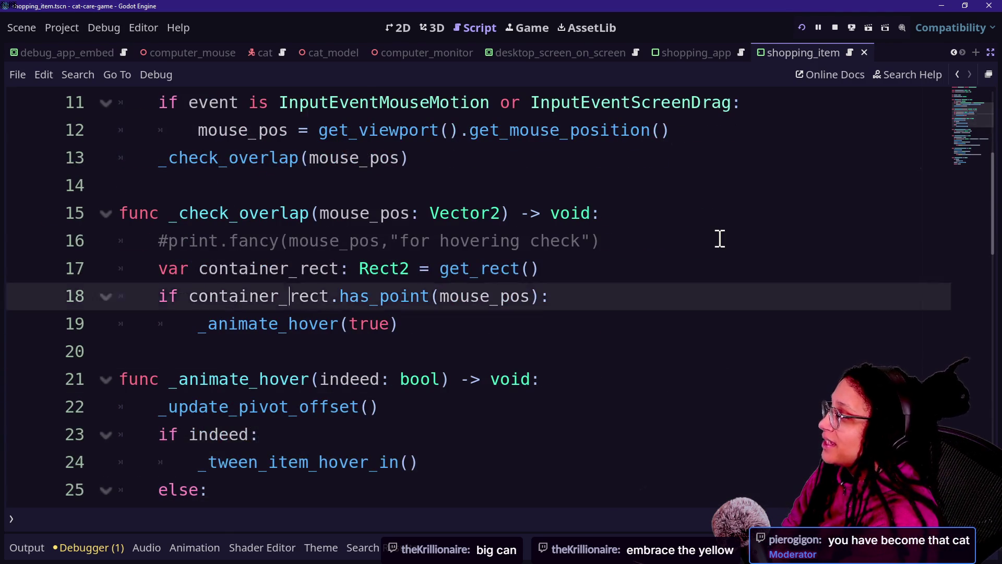
key(Down)
key(Down)
key(Down)
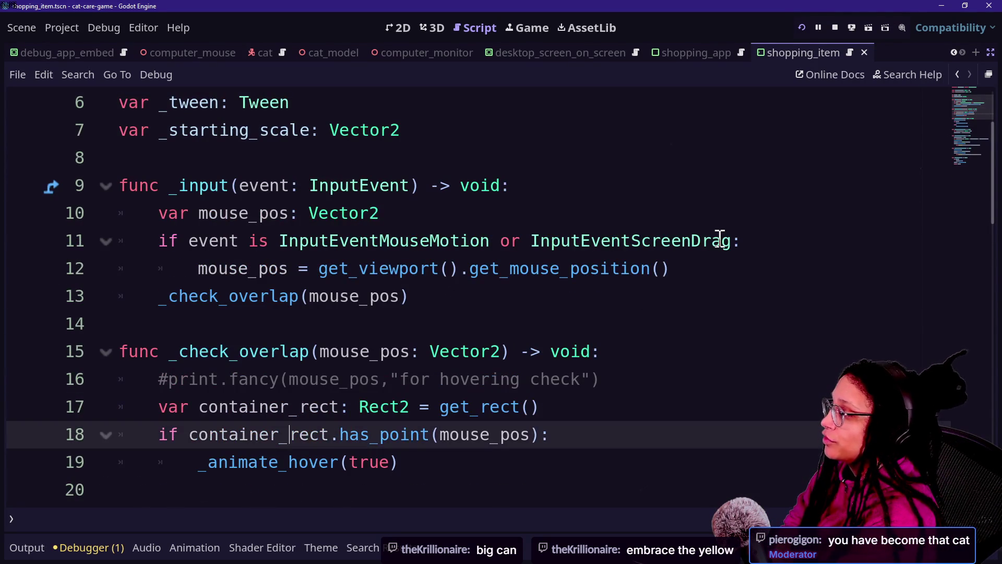
click(477, 412)
mouse_move(479, 415)
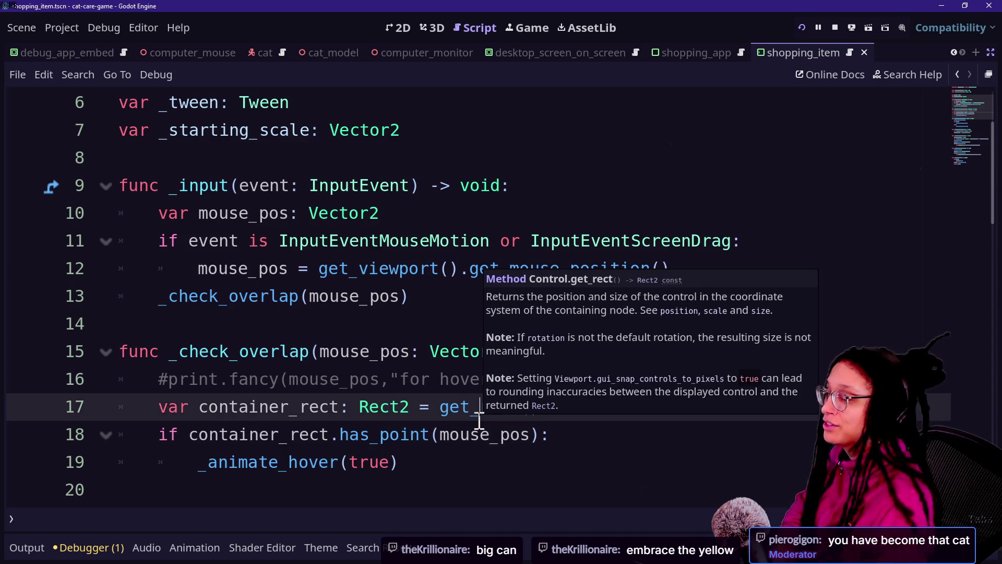
click(358, 459)
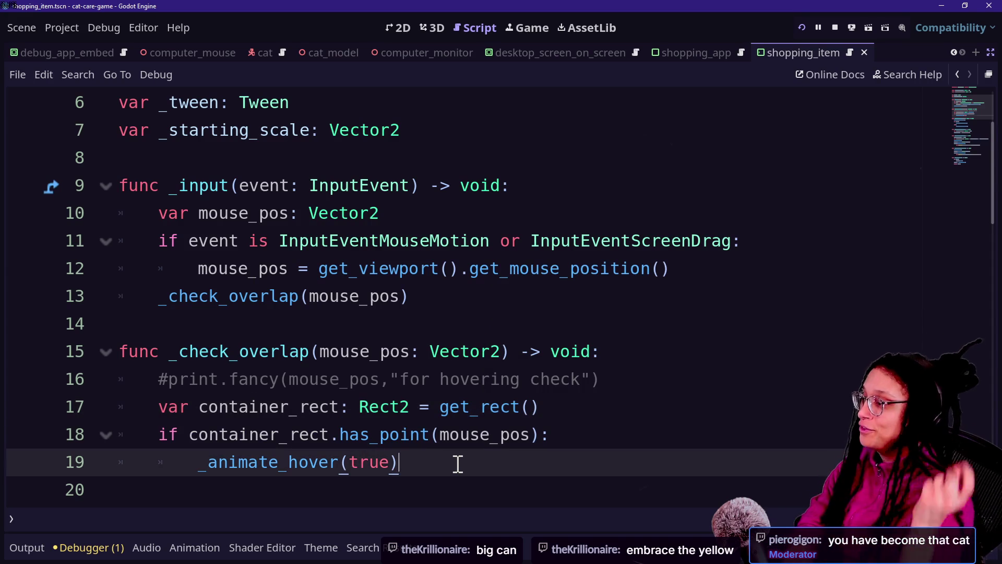
scroll(458, 464, down, 1)
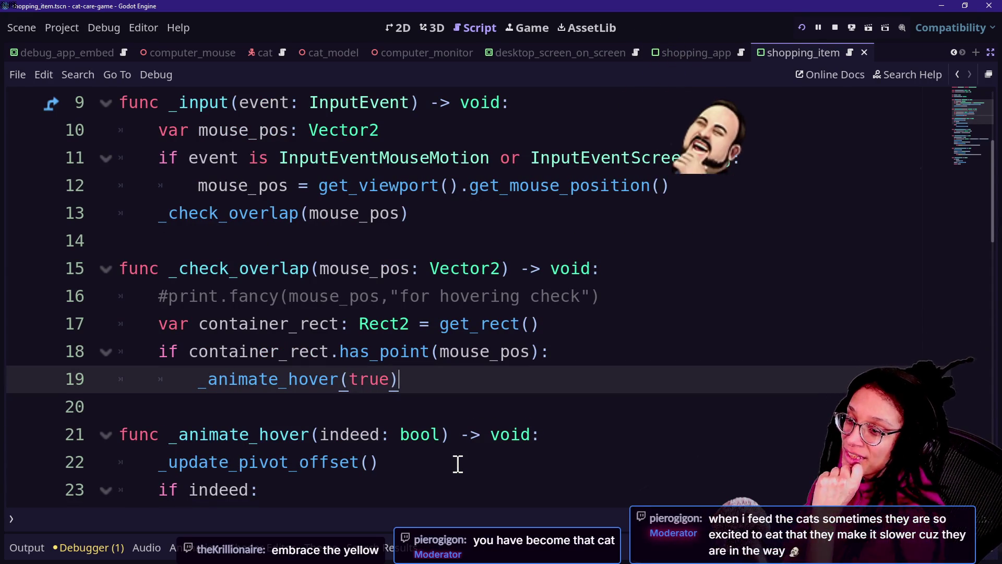
click(591, 240)
click(584, 327)
click(610, 415)
click(616, 390)
drag(616, 391, 622, 311)
drag(590, 240, 578, 266)
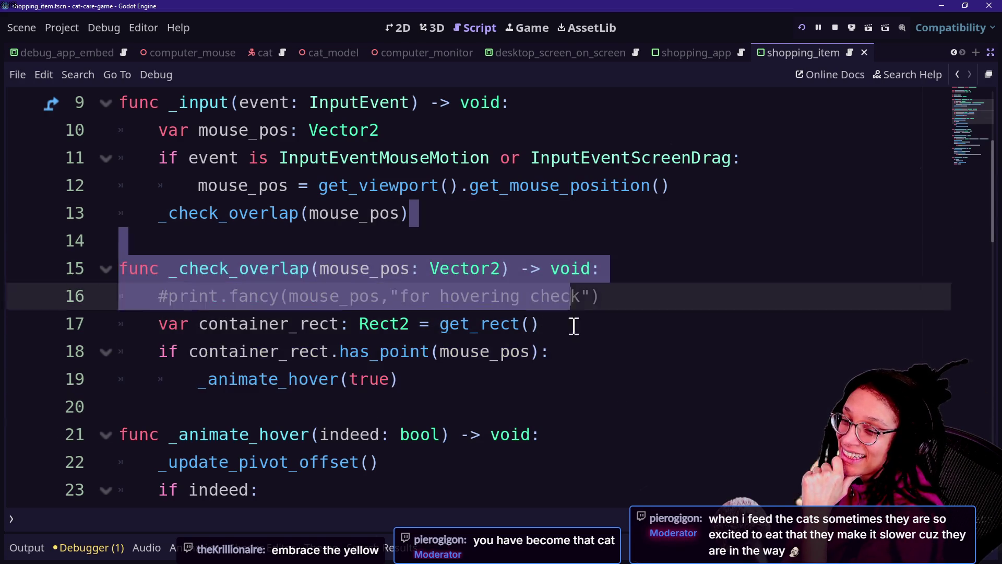
click(568, 376)
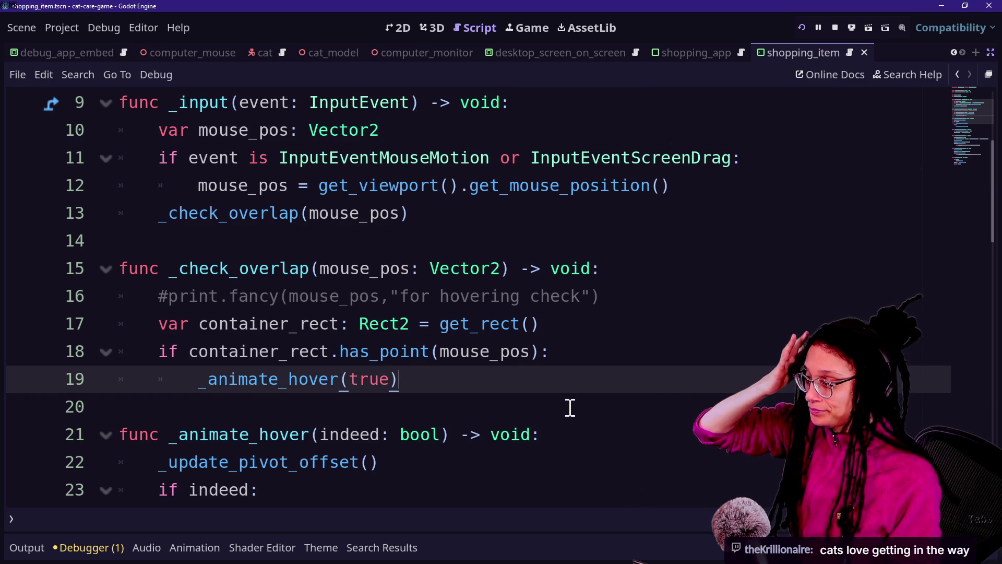
click(487, 469)
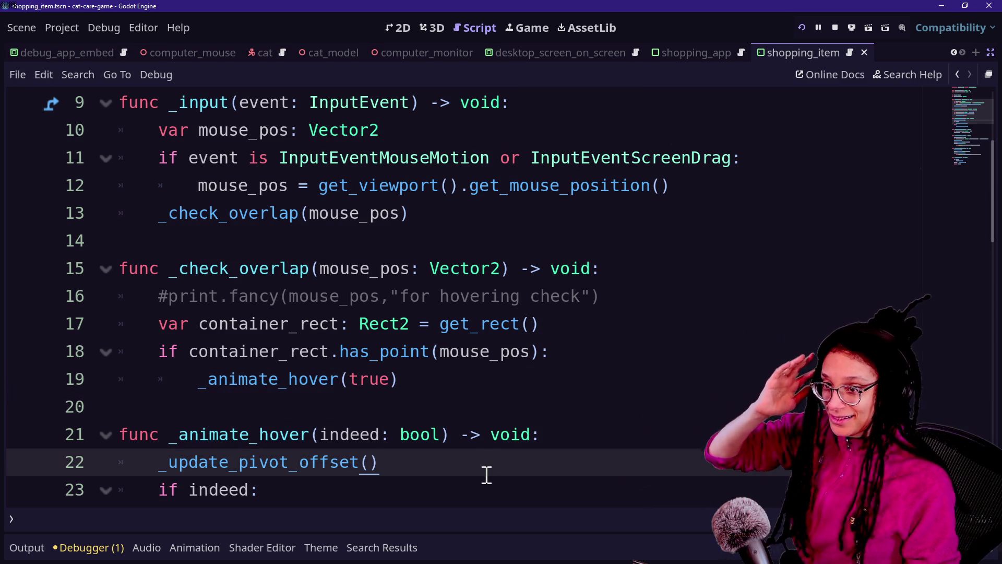
key(Down)
key(Down)
key(Down)
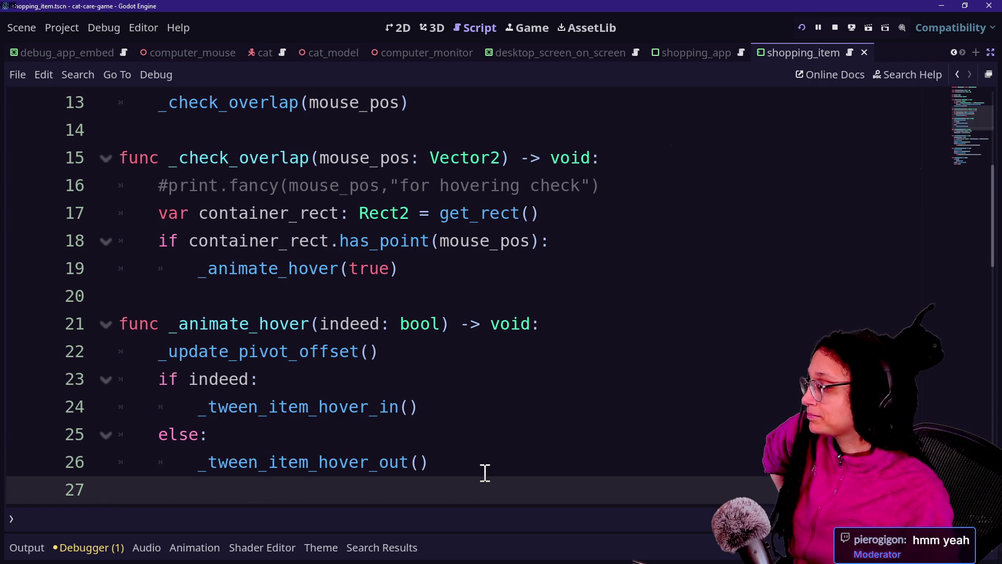
key(Down)
key(Down)
key(Up)
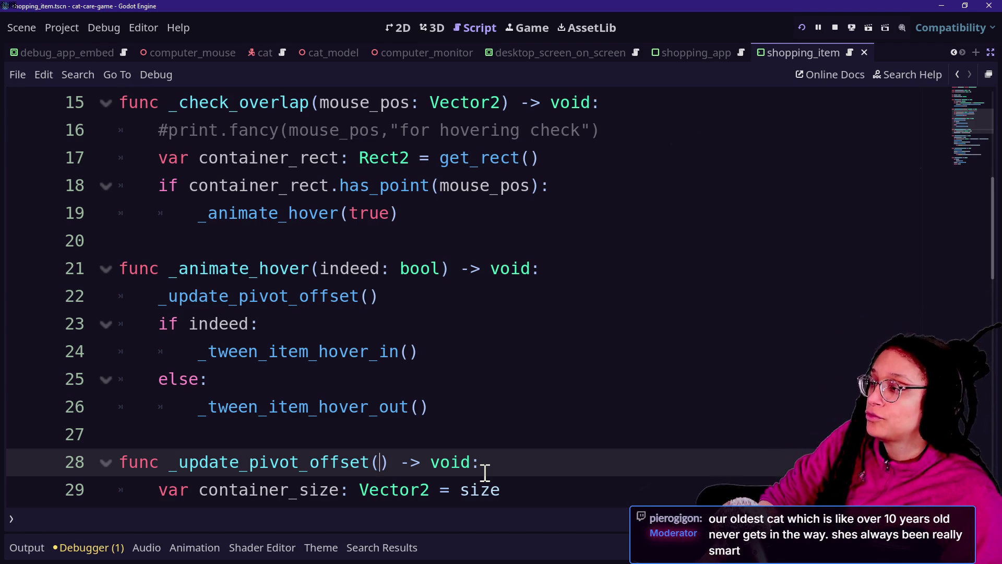
key(Down)
key(Down)
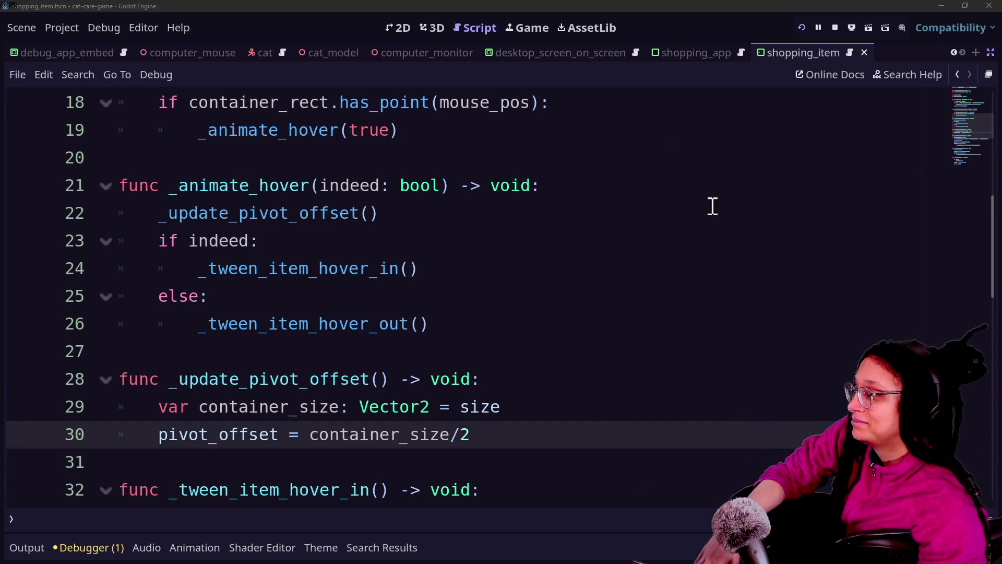
key(Up)
key(Up)
key(Up)
key(Down)
key(Down)
key(Down)
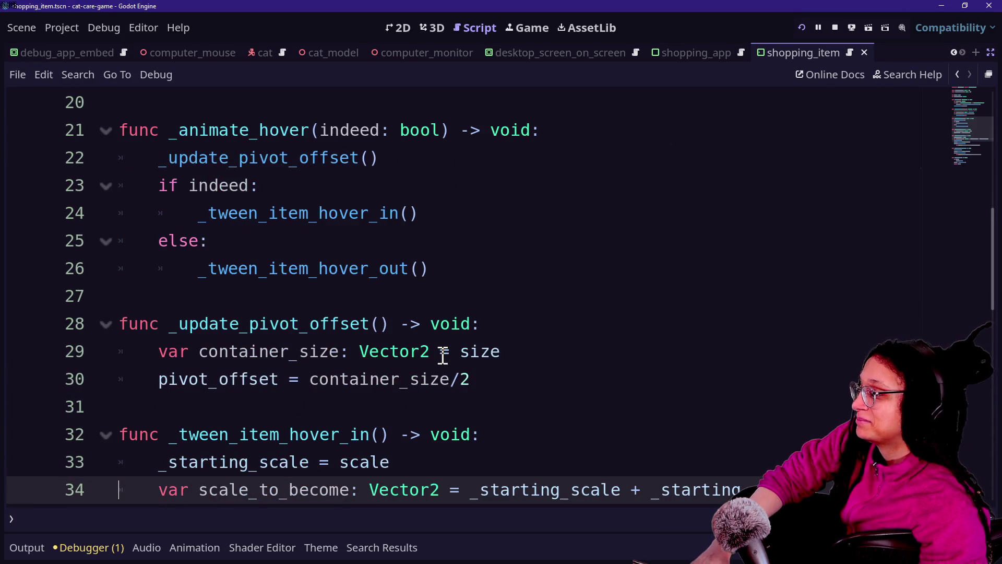
key(Down)
key(Down)
key(Up)
key(Up)
key(Down)
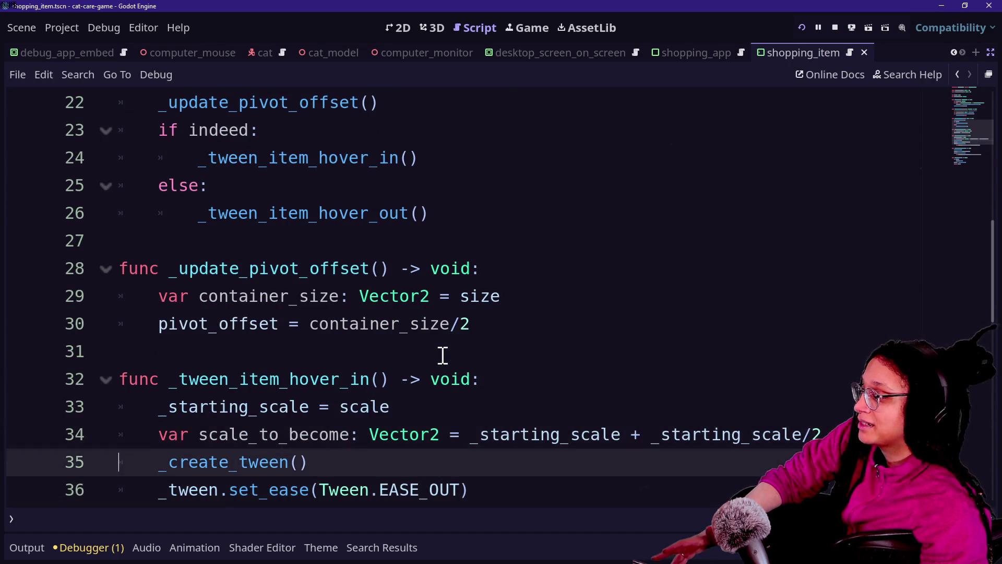
key(Down)
key(Down)
key(Down)
key(Down)
key(Down)
key(Down)
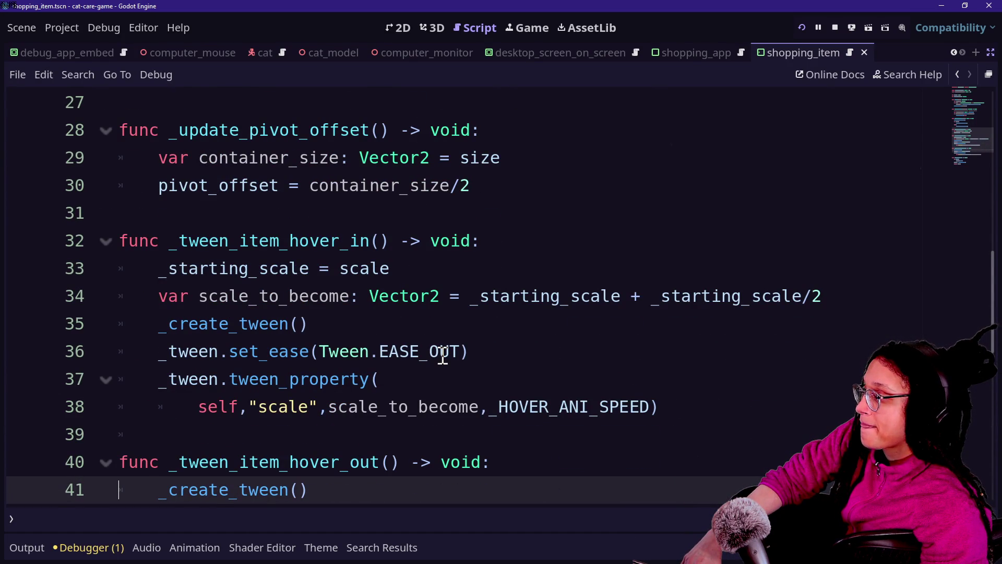
key(Up)
key(Up)
key(Up)
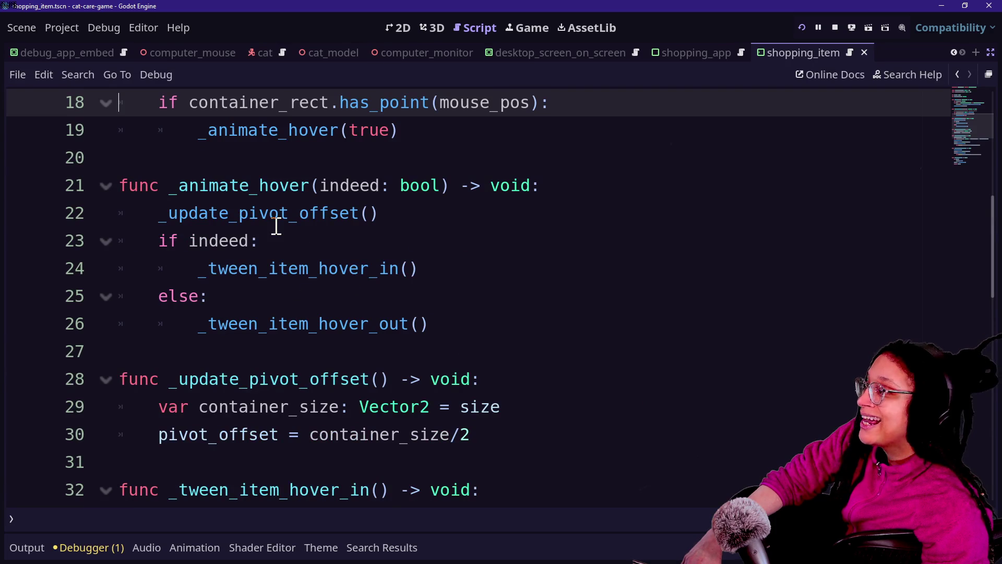
scroll(275, 226, up, 2)
click(214, 312)
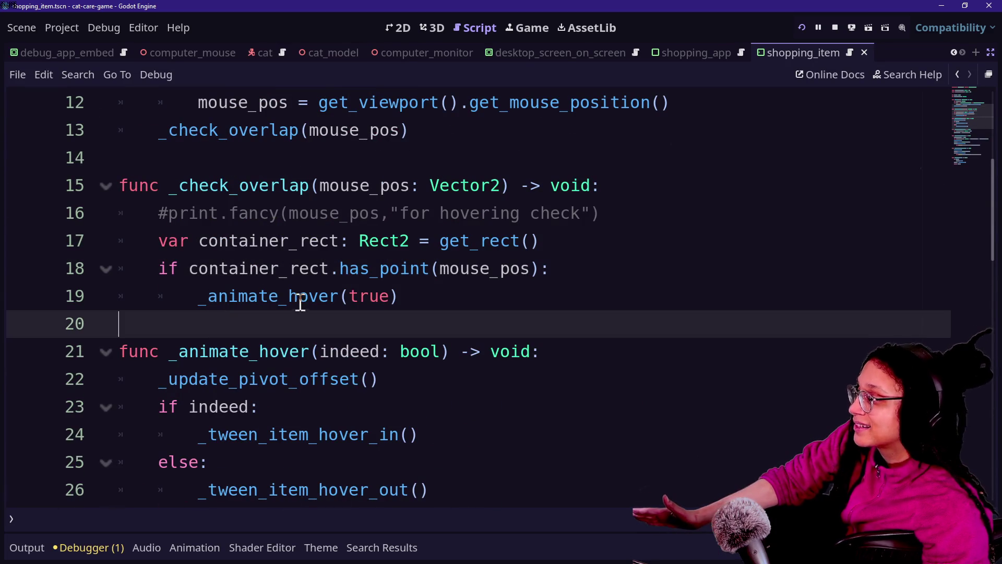
click(223, 302)
click(473, 288)
scroll(554, 271, down, 2)
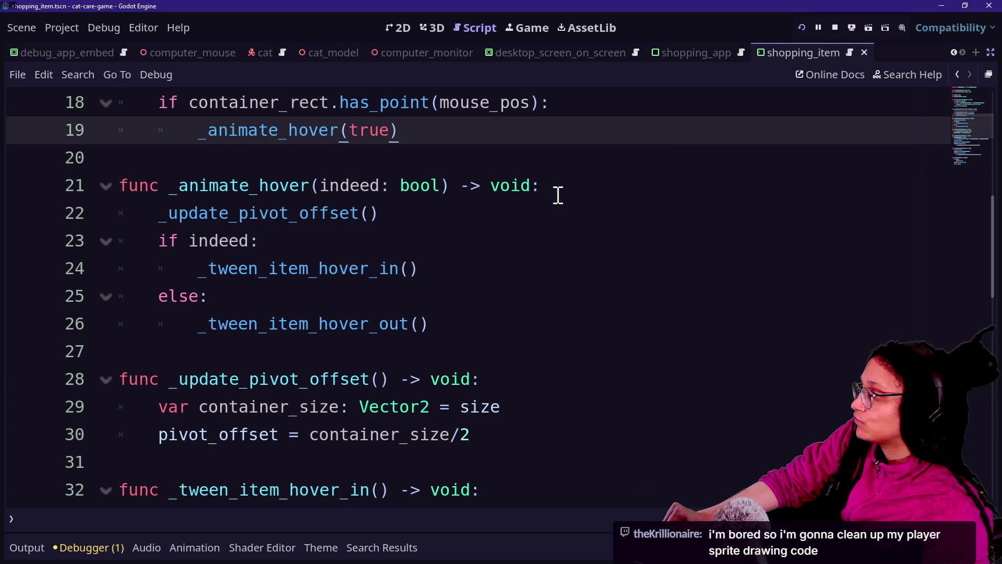
scroll(558, 196, down, 4)
scroll(558, 195, down, 2)
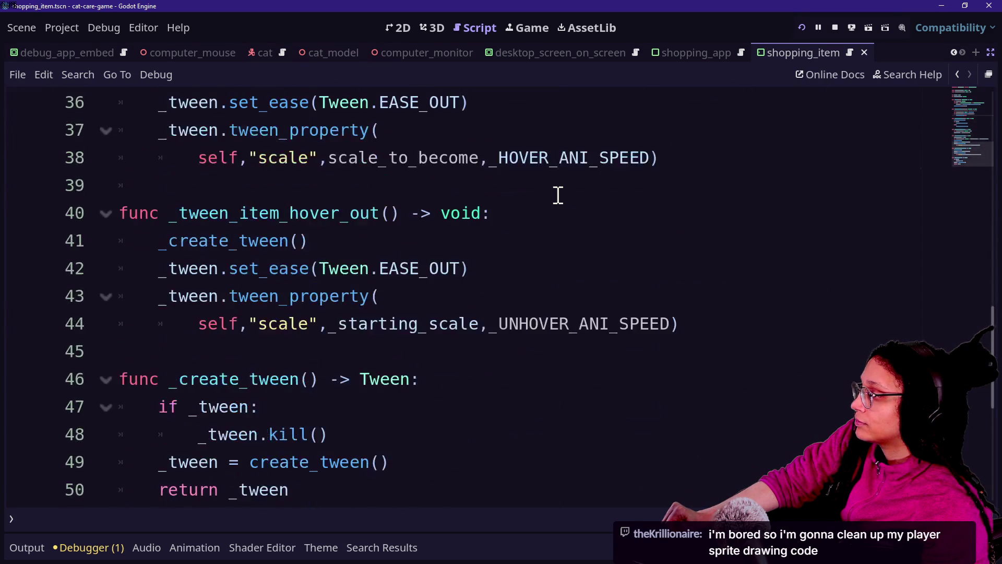
scroll(558, 195, up, 2)
scroll(556, 195, down, 4)
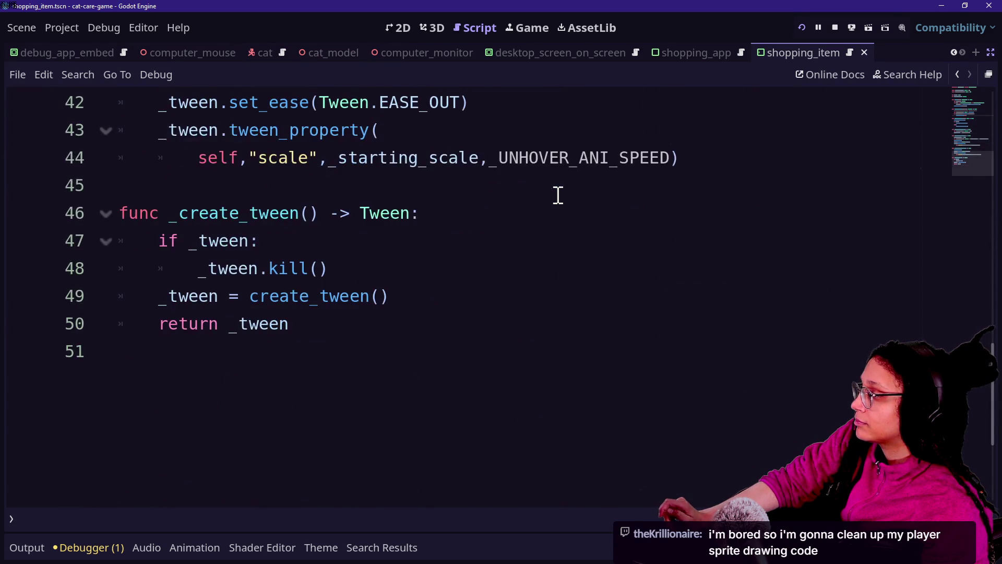
scroll(472, 230, up, 2)
scroll(472, 231, up, 7)
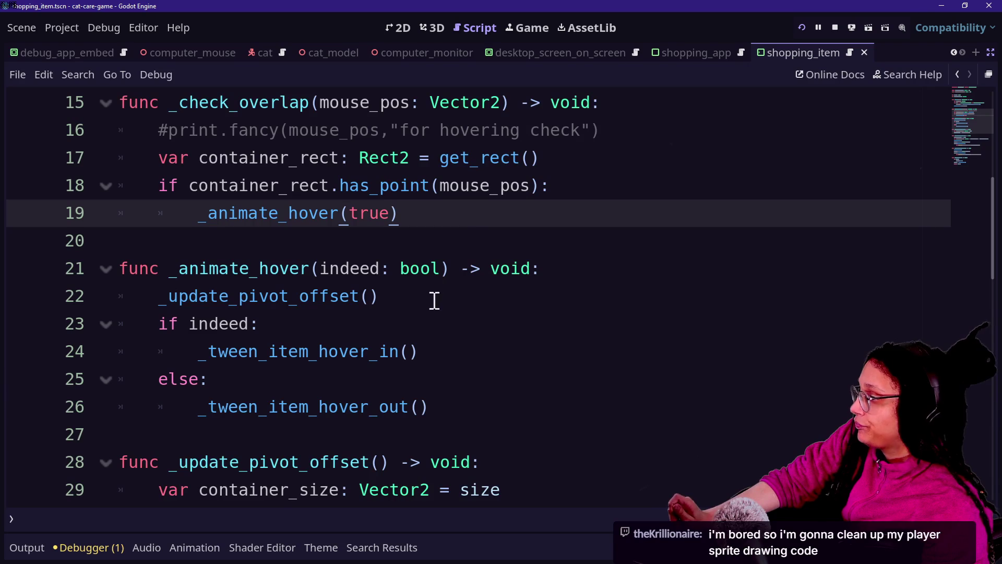
click(609, 267)
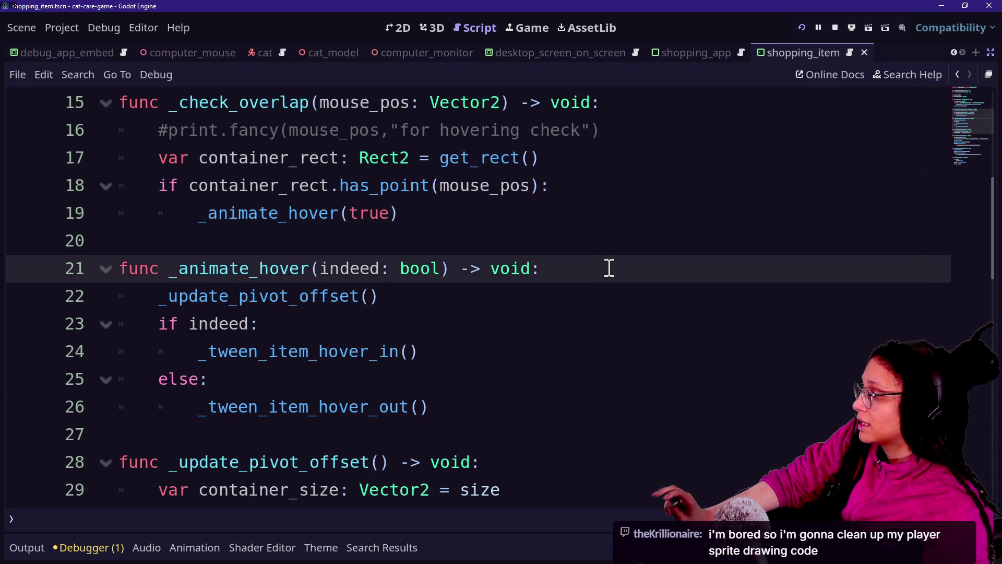
Step: Add a first line in _animate_hover setting _animating_hover = true
key(Return)
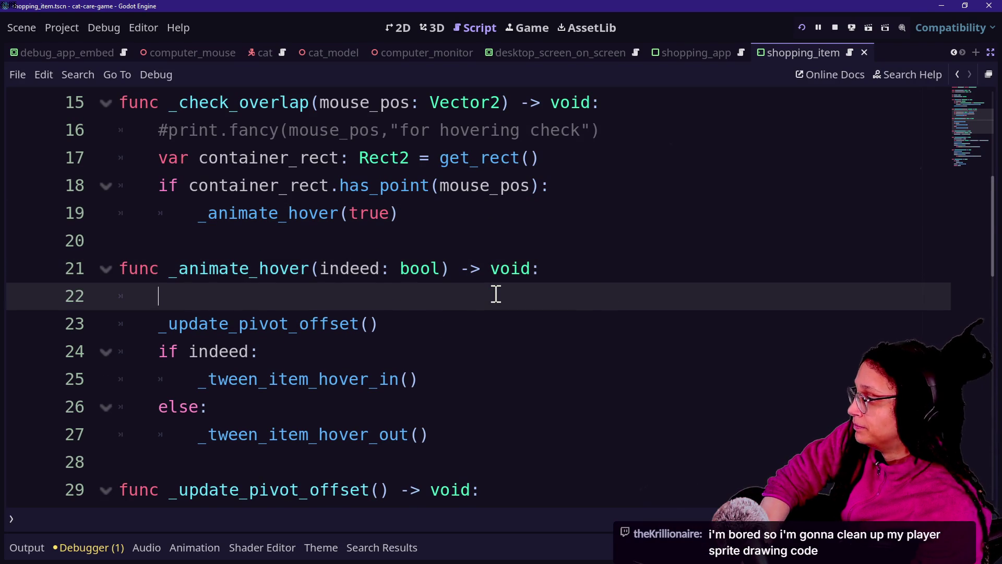
text(anim)
key(BackSpace)
key(BackSpace)
key(BackSpace)
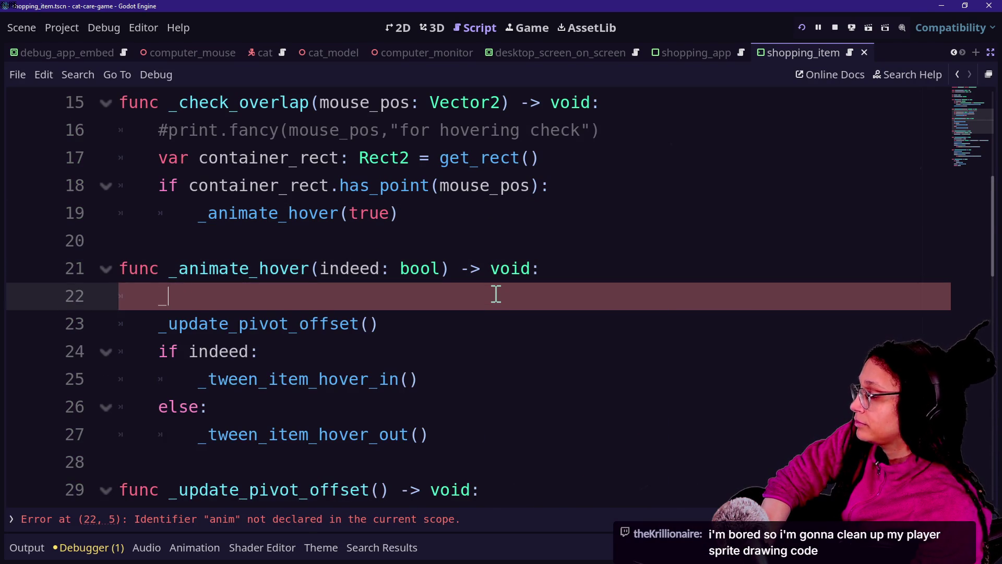
text(_animating_hover:)
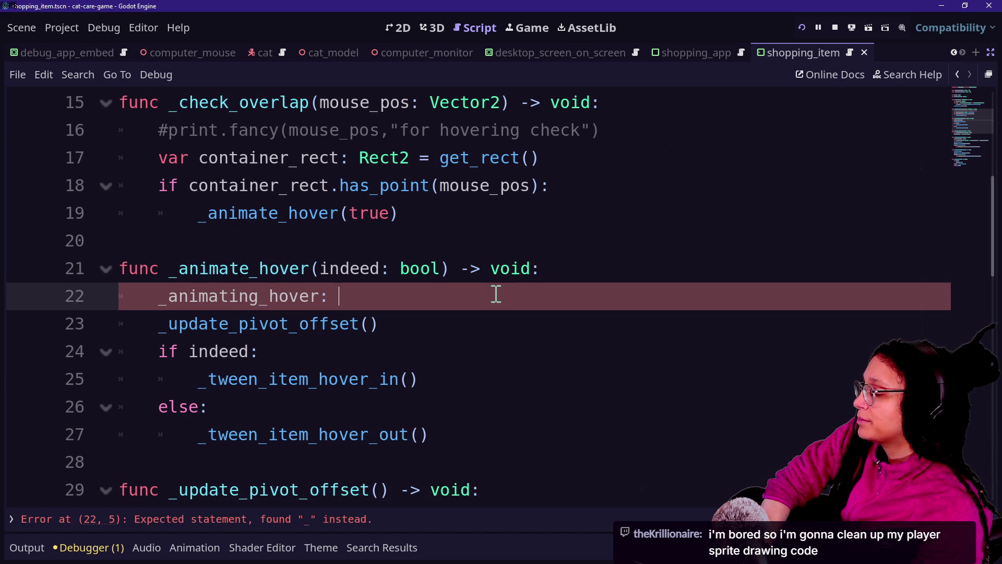
key(BackSpace)
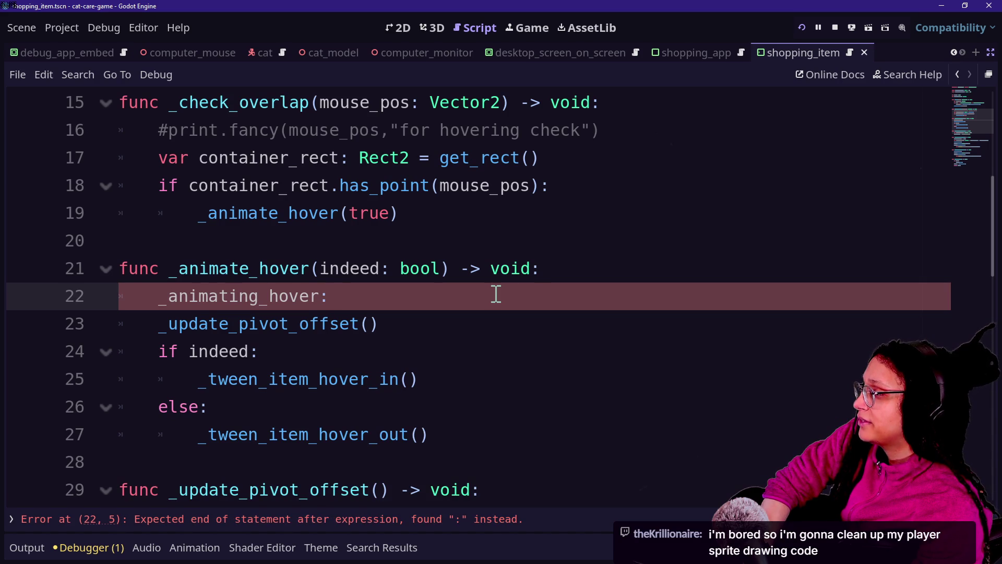
key(BackSpace)
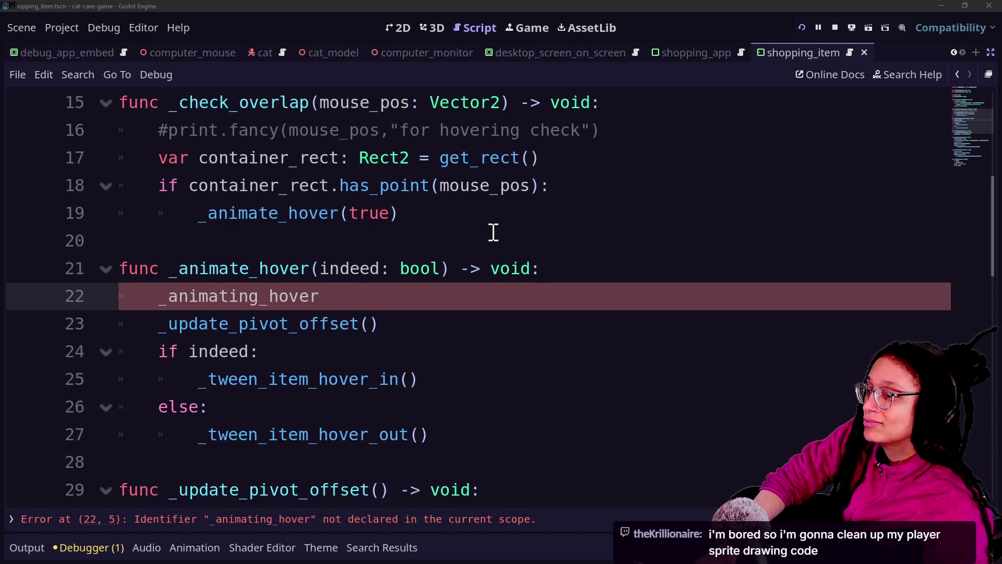
click(489, 348)
key(Up)
key(Up)
key(Up)
key(Down)
key(Down)
key(Up)
key(Up)
key(Down)
key(Down)
key(Down)
key(Up)
key(Down)
key(Down)
key(Down)
key(Up)
key(Up)
key(Up)
key(Down)
key(Down)
key(Up)
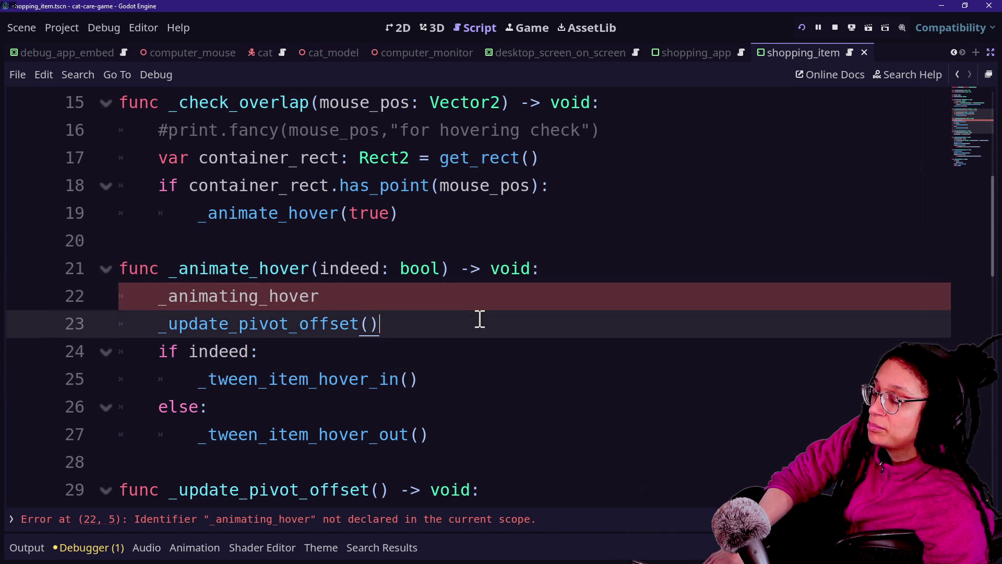
key(Down)
key(Down)
key(Up)
key(Up)
key(Down)
key(Down)
key(Up)
key(Up)
key(Up)
key(Down)
key(Down)
key(Up)
key(Up)
key(Up)
key(Down)
key(Down)
key(Up)
key(Up)
key(Down)
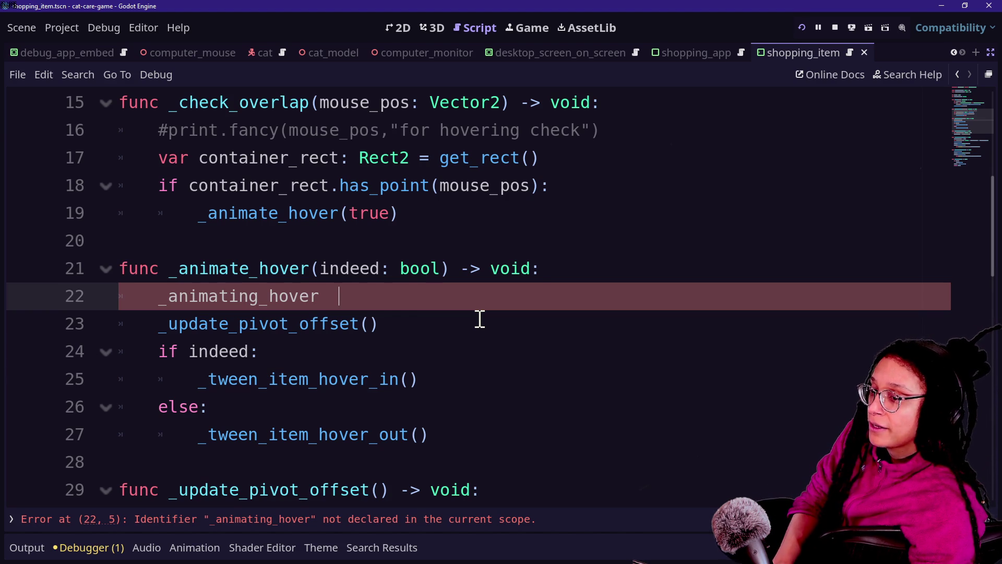
key(BackSpace)
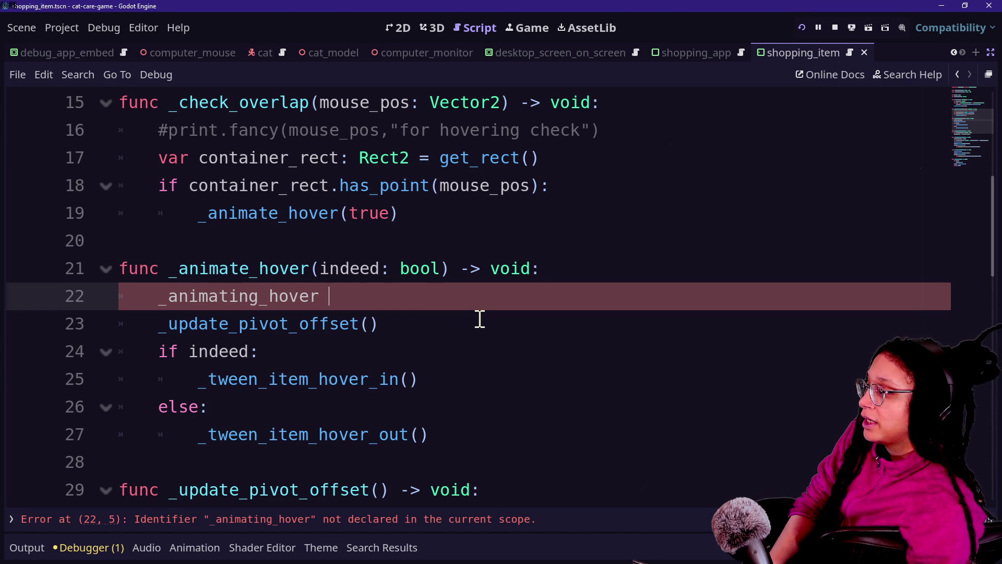
text(= true)
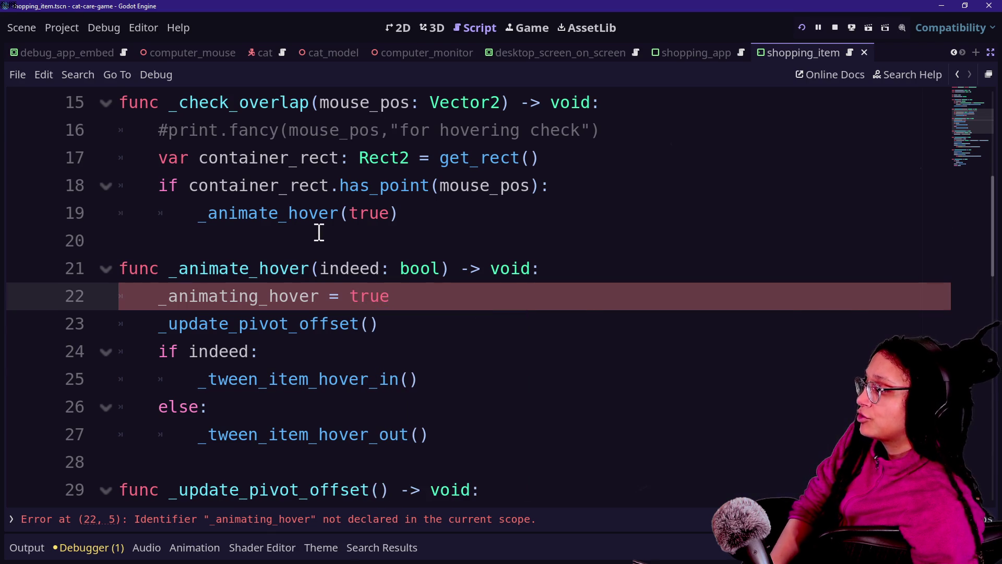
click(320, 233)
Step: Declare var _animating_hover: bool = false below the _starting_scale declaration
scroll(430, 268, up, 5)
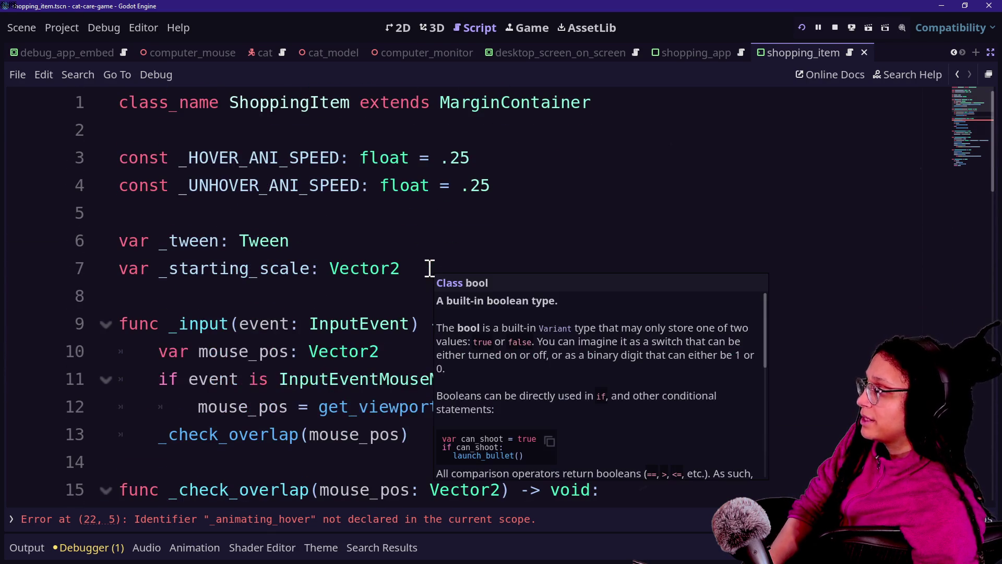
click(488, 264)
key(Return)
key(Return)
text(var animat)
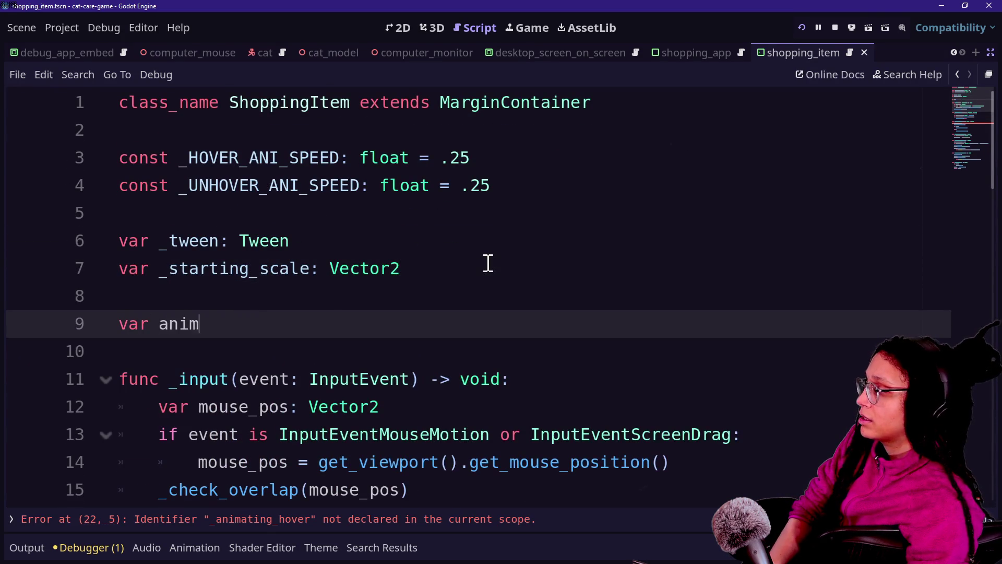
key(BackSpace)
key(BackSpace)
key(BackSpace)
text(anim)
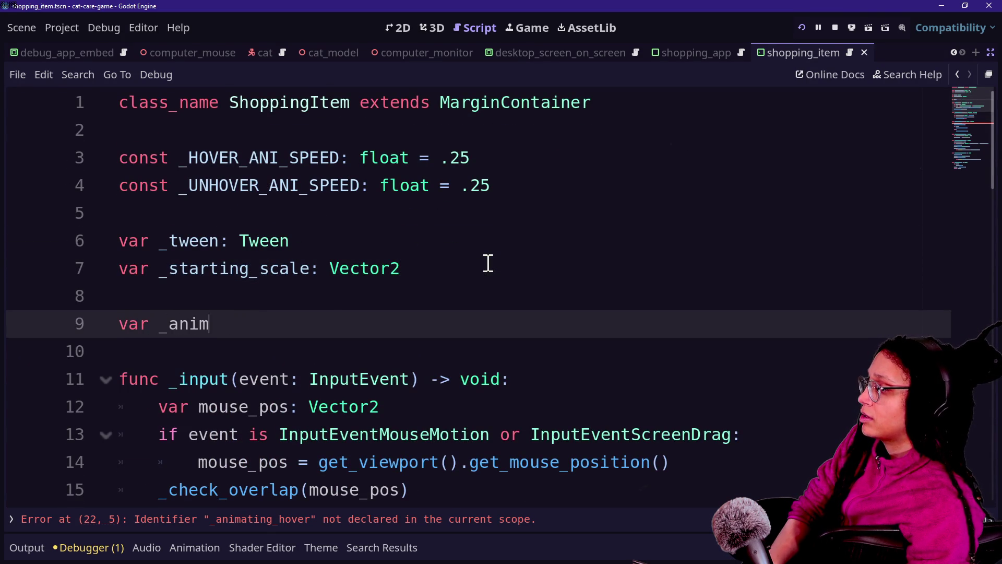
text(at)
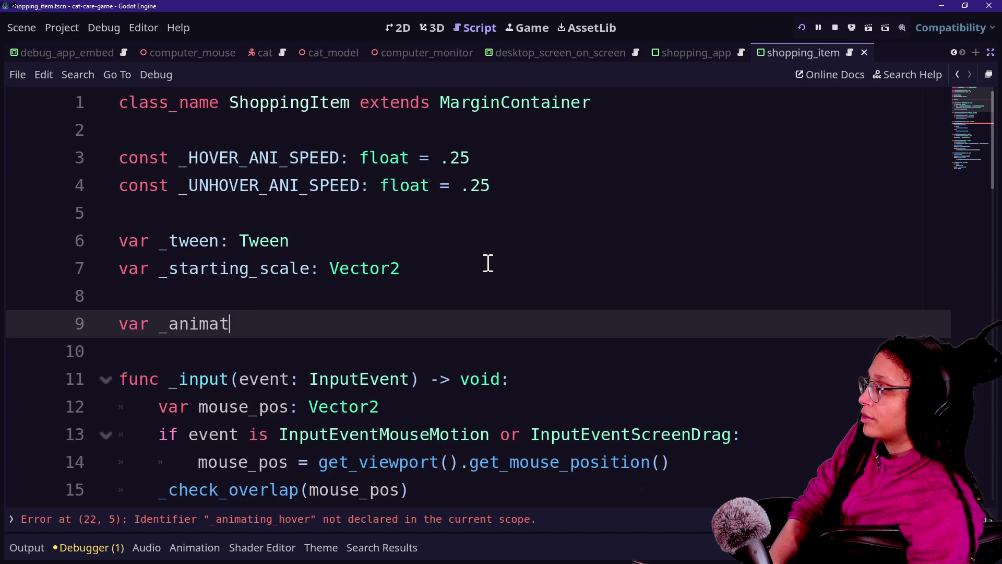
text(ing_hover)
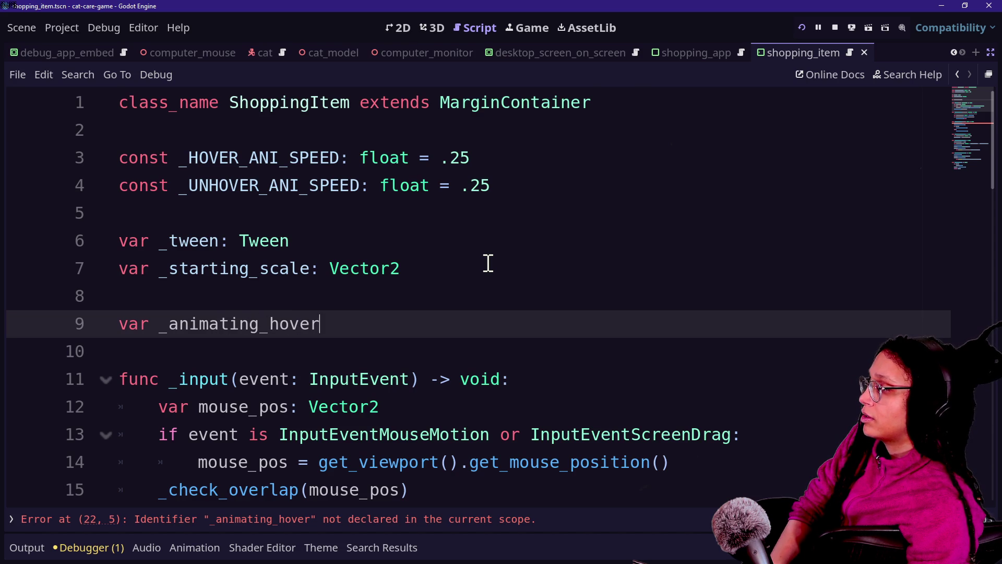
text(: boo)
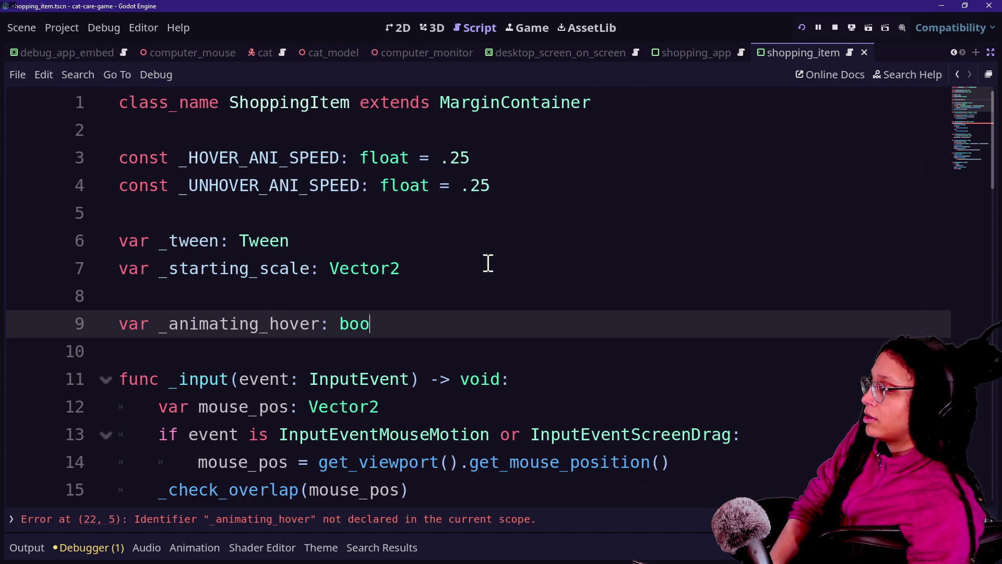
text(l = false)
Step: Add a new line after the hover-in tween call in _tween_item_hover_in
scroll(263, 231, down, 10)
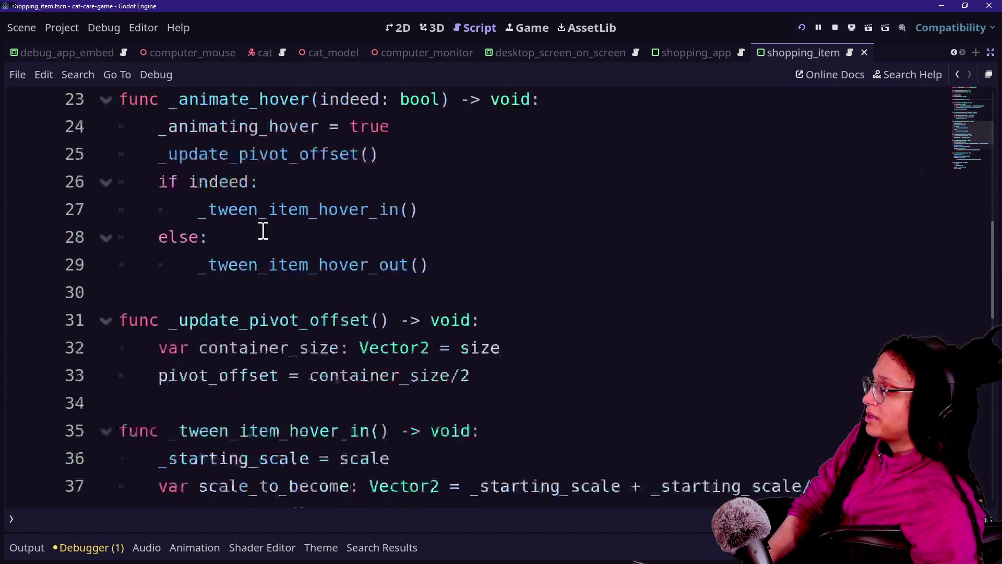
scroll(264, 230, down, 4)
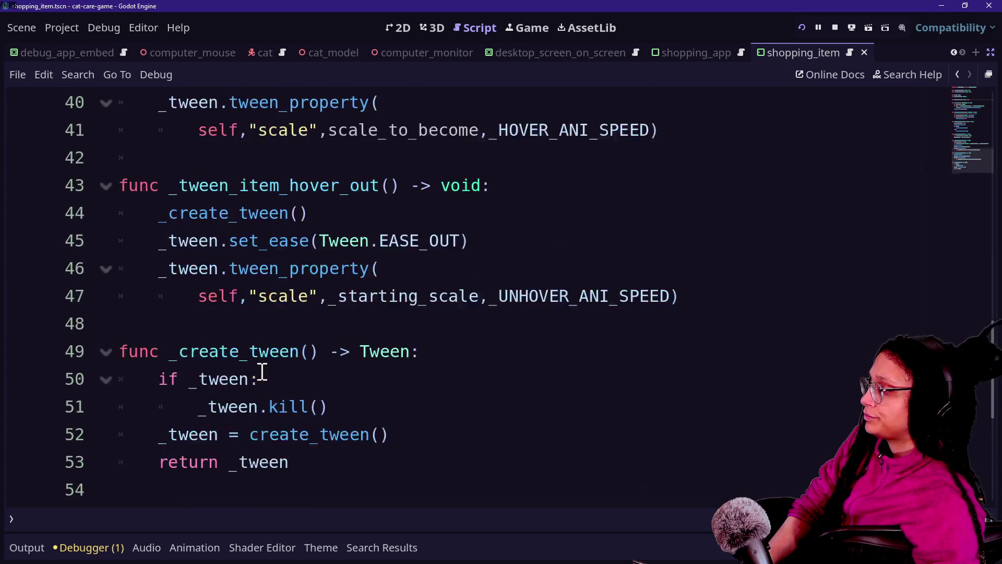
scroll(263, 370, up, 2)
scroll(393, 348, up, 2)
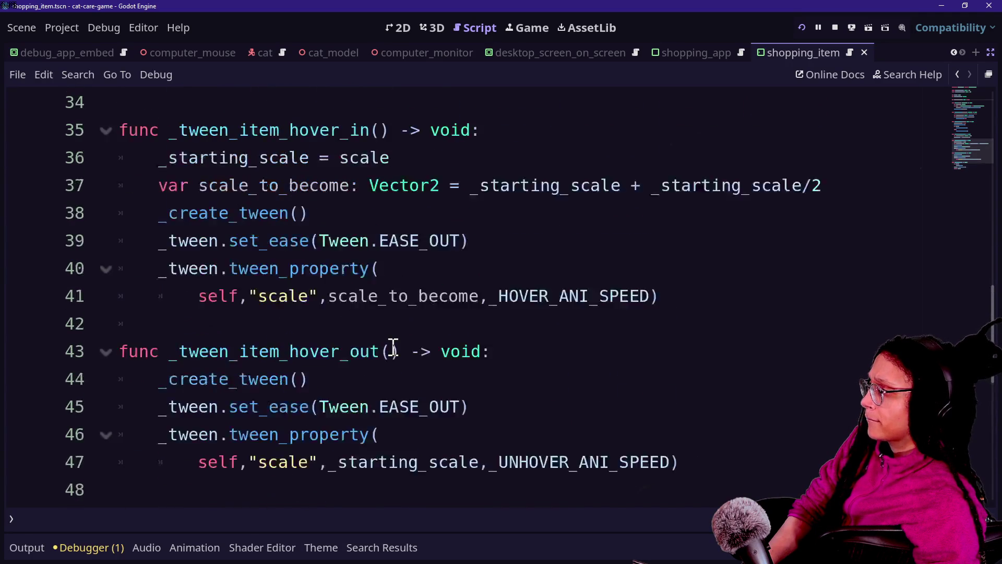
mouse_move(393, 320)
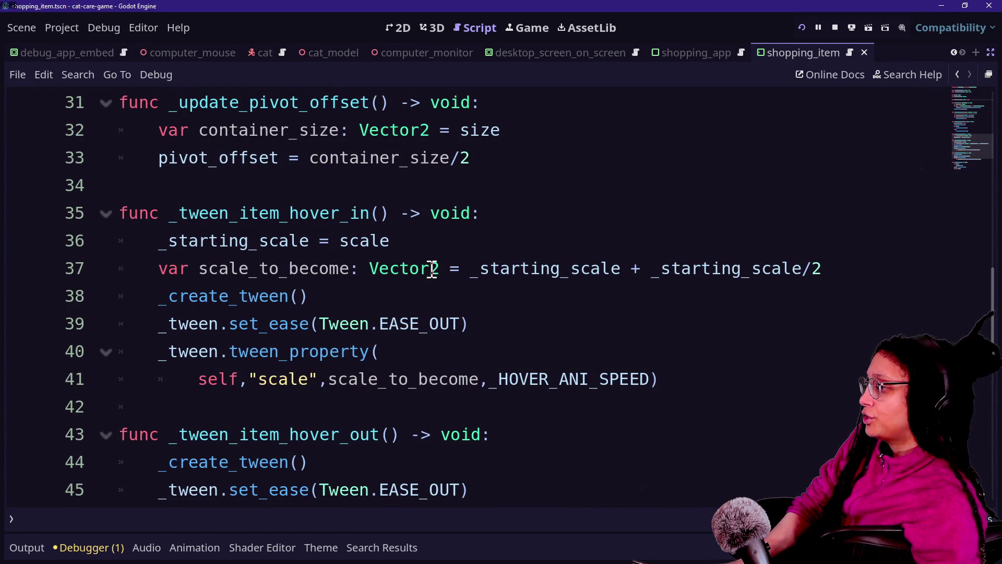
scroll(431, 266, down, 1)
drag(258, 296, 560, 416)
click(560, 416)
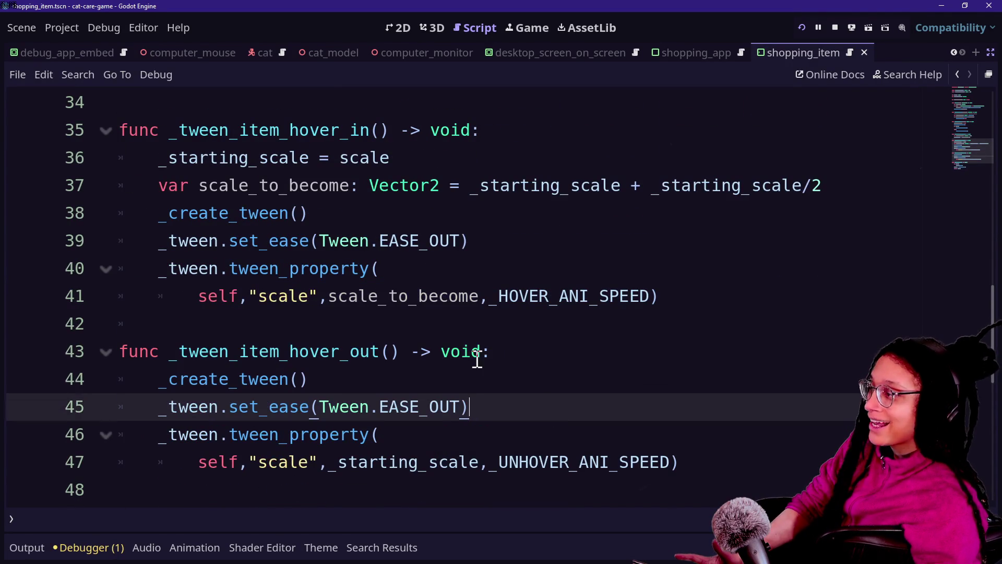
click(665, 299)
key(Return)
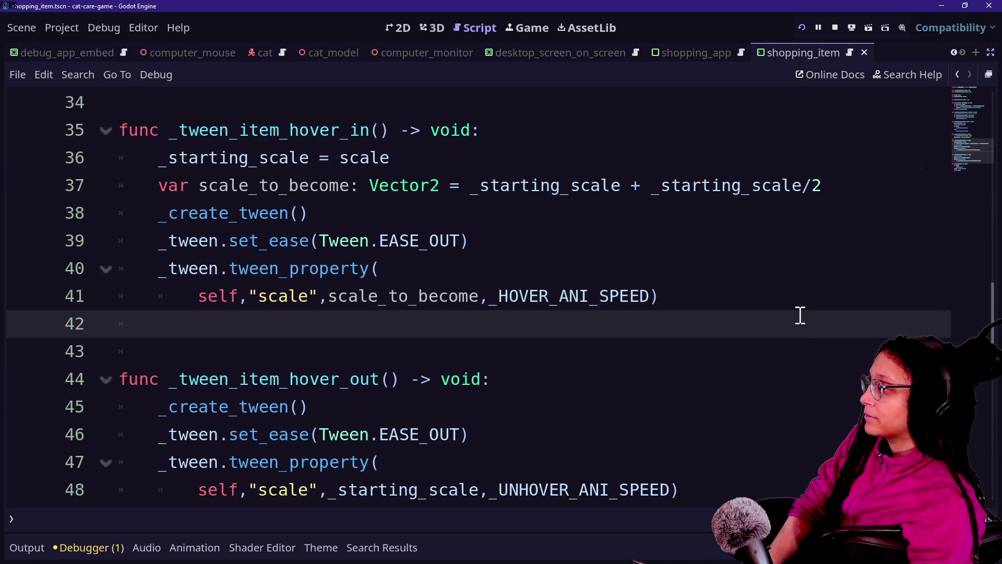
Step: Connect the hover-in tween's finished signal with _tween.finished.connect(...)
text(_)
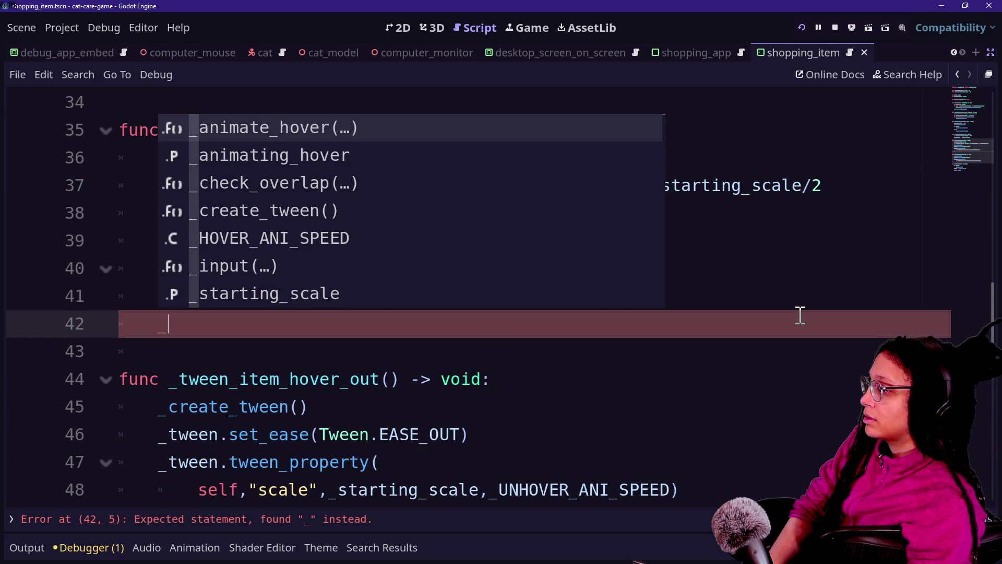
text(any_hover)
text(_twe)
key(BackSpace)
key(BackSpace)
key(BackSpace)
text(_tween.finished.connect)
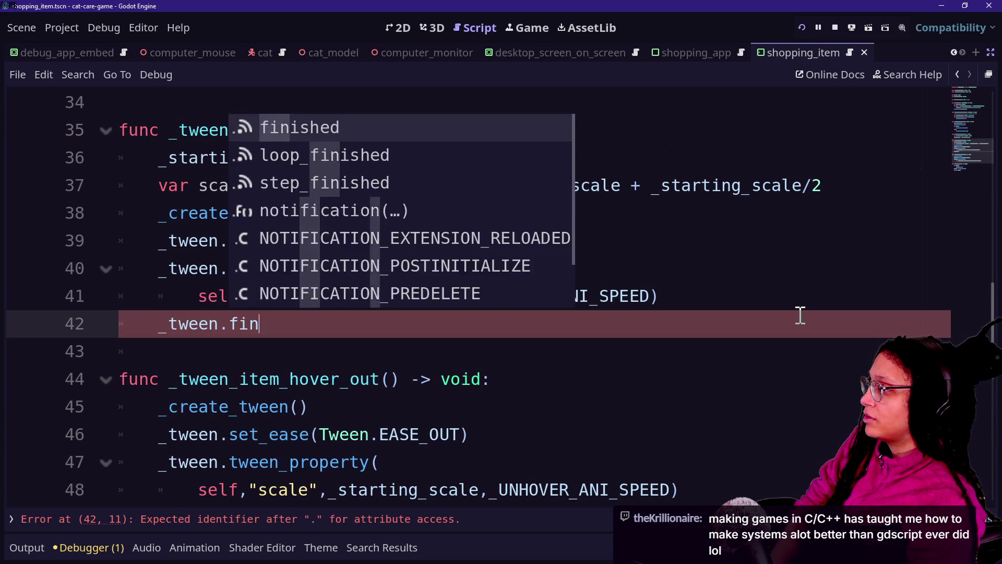
text(()
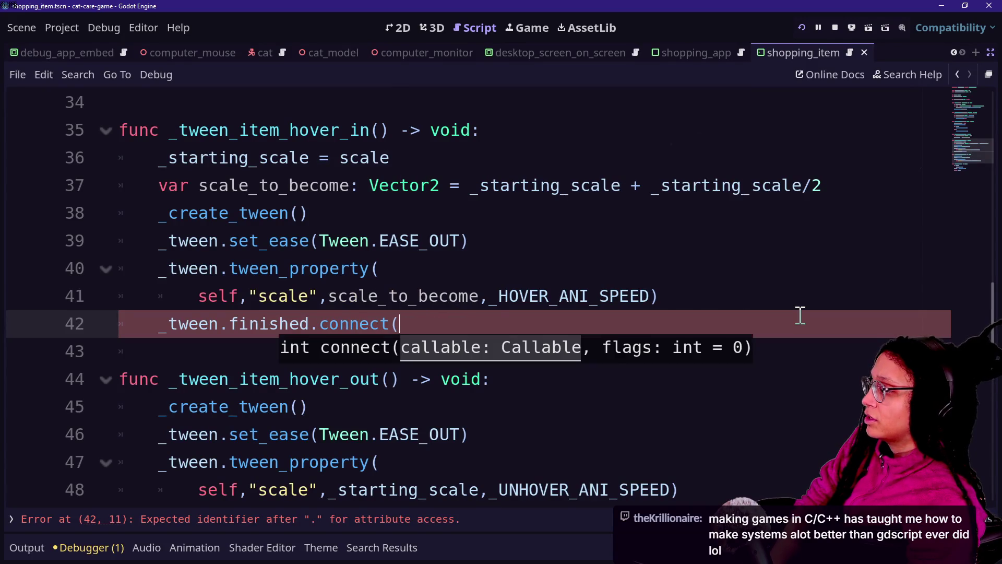
text(_any_hover_tween_finished))
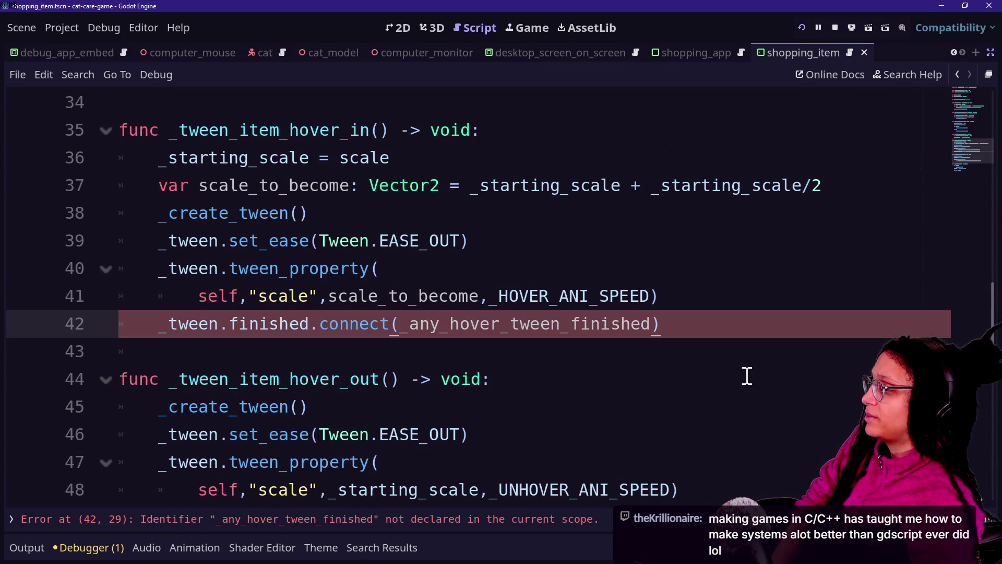
Step: In _tween_item_hover_out, change the connected callback to _on_hover_tween_finished.bind(false)
scroll(277, 351, down, 1)
scroll(277, 352, down, 2)
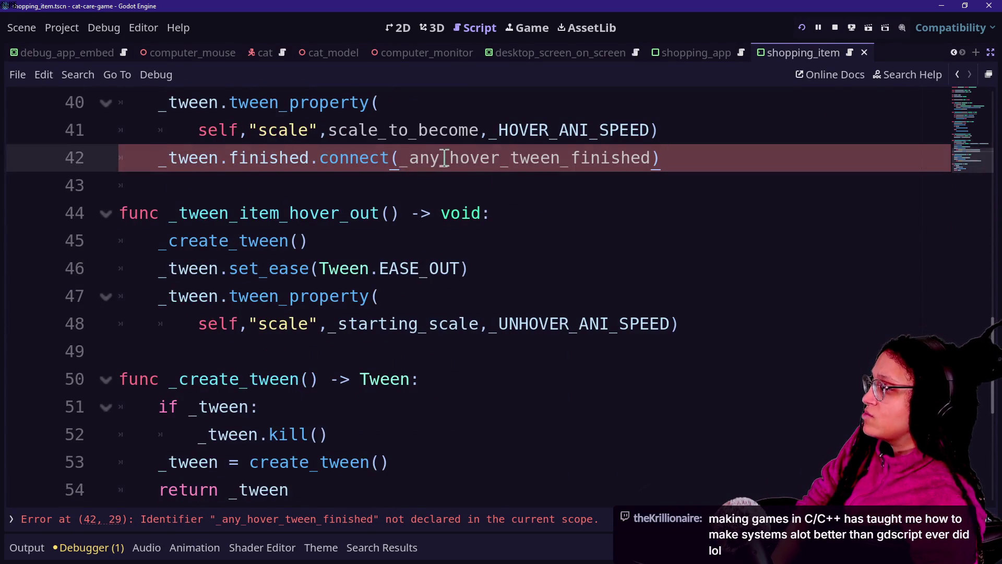
drag(408, 157, 616, 158)
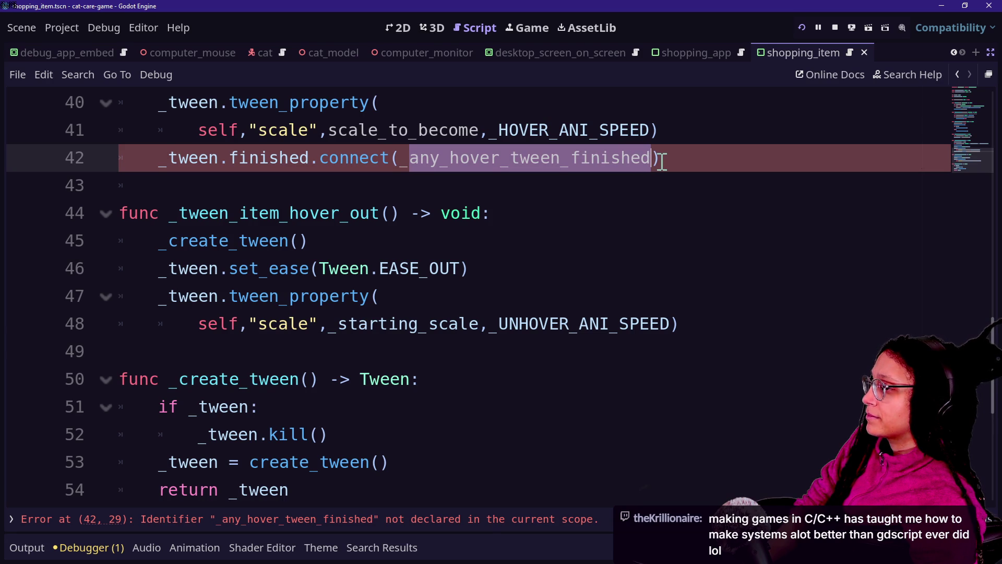
key(BackSpace)
text(hove)
key(BackSpace)
key(BackSpace)
key(BackSpace)
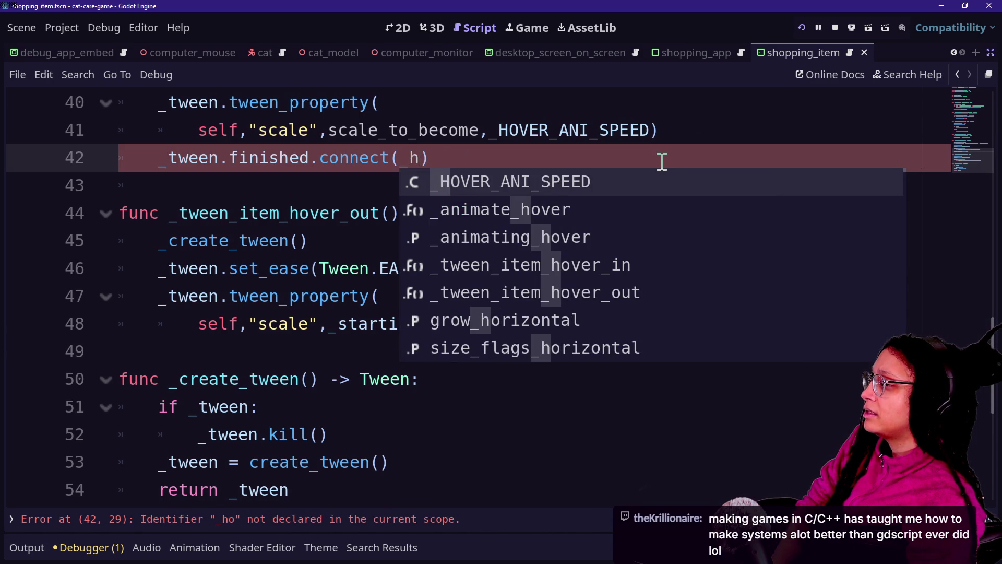
key(BackSpace)
text(a_)
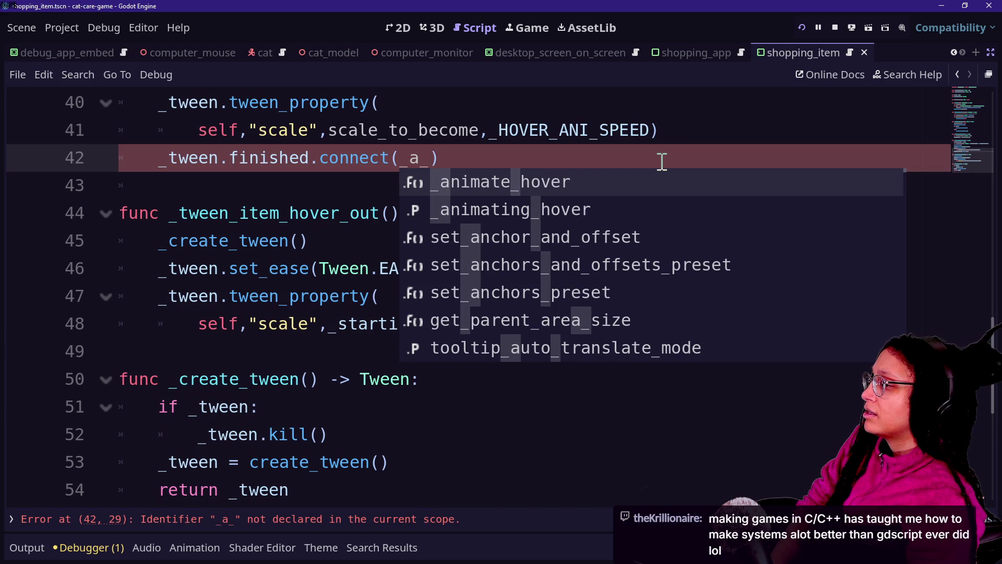
key(BackSpace)
key(BackSpace)
text(fin)
key(BackSpace)
key(BackSpace)
key(BackSpace)
text(on_)
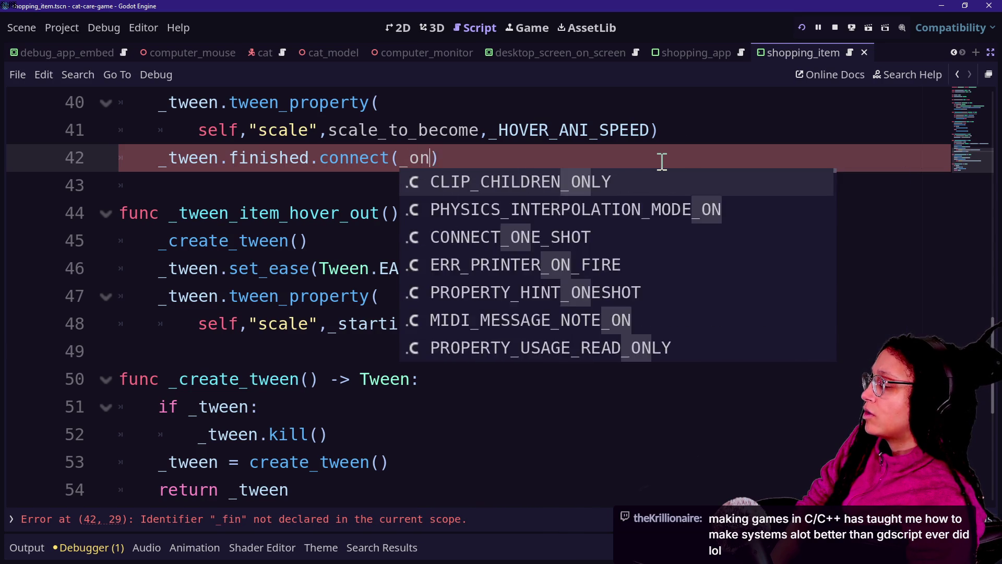
text(lse)
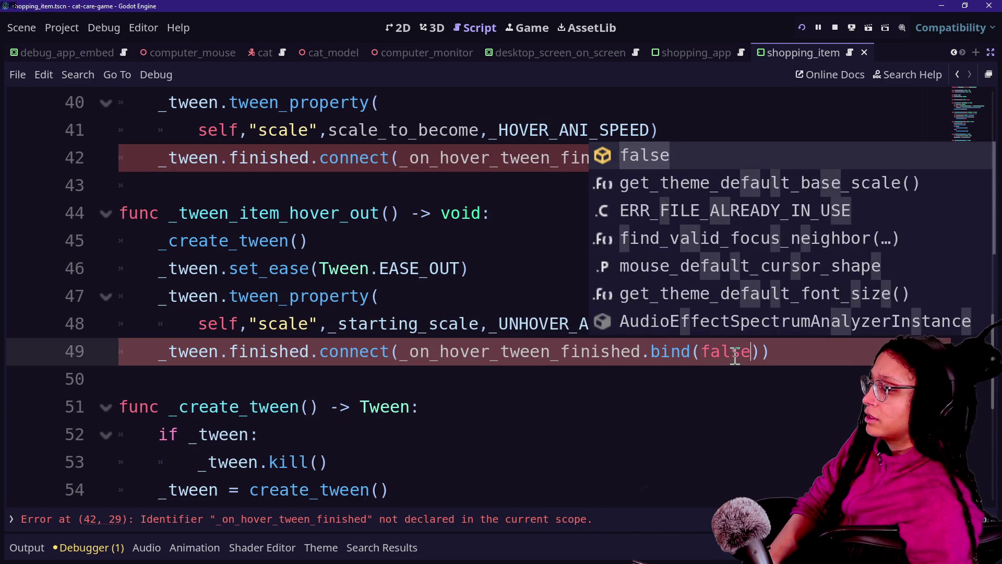
key(Escape)
Step: Select the whole _create_tween function at the bottom of the script
scroll(283, 345, down, 1)
click(465, 456)
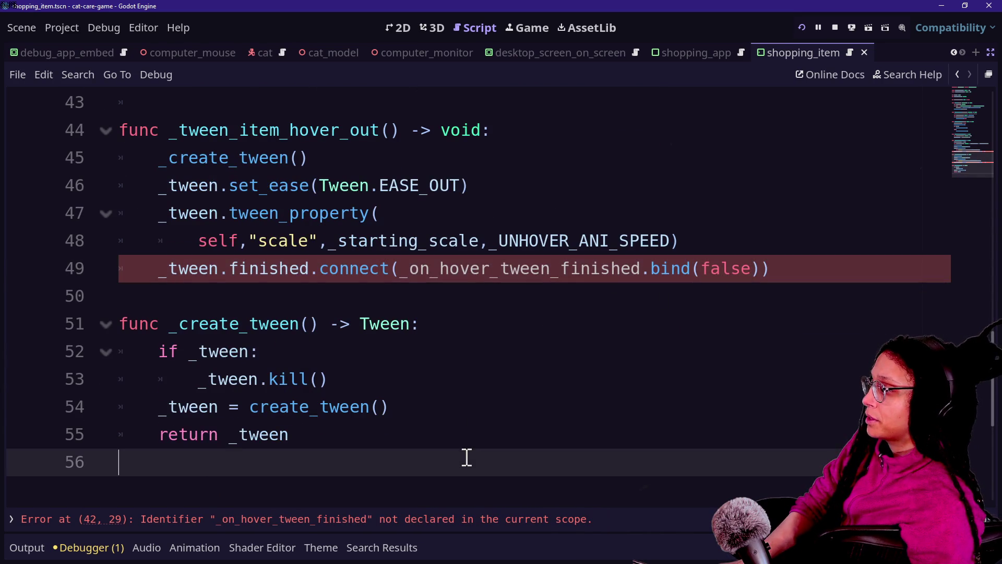
mouse_move(459, 447)
mouse_down()
mouse_move(466, 340)
mouse_move(444, 289)
mouse_up()
key(ctrl+c)
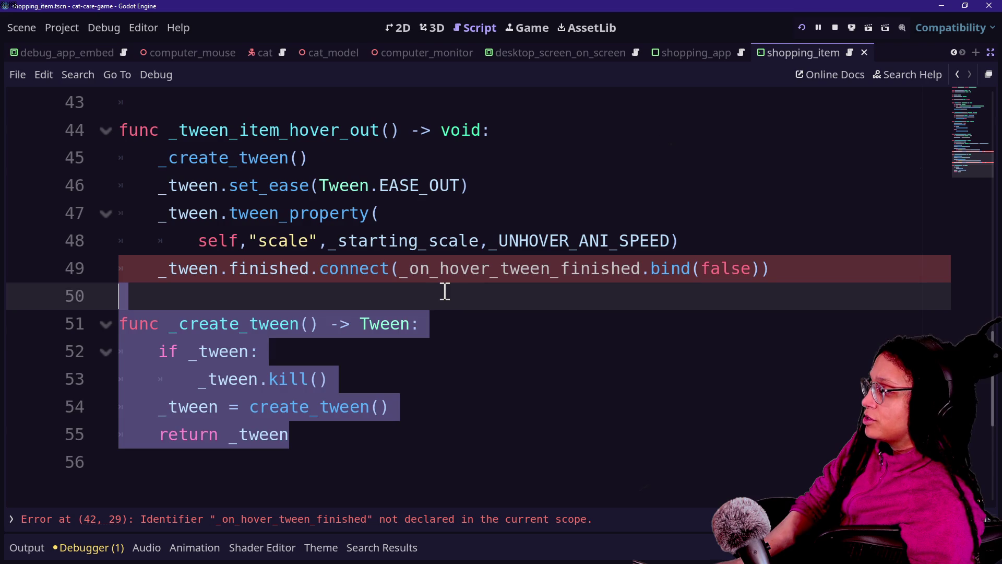
Step: Cut _create_tween and paste it directly after _update_pivot_offset
key(BackSpace)
scroll(445, 292, up, 4)
scroll(522, 261, up, 1)
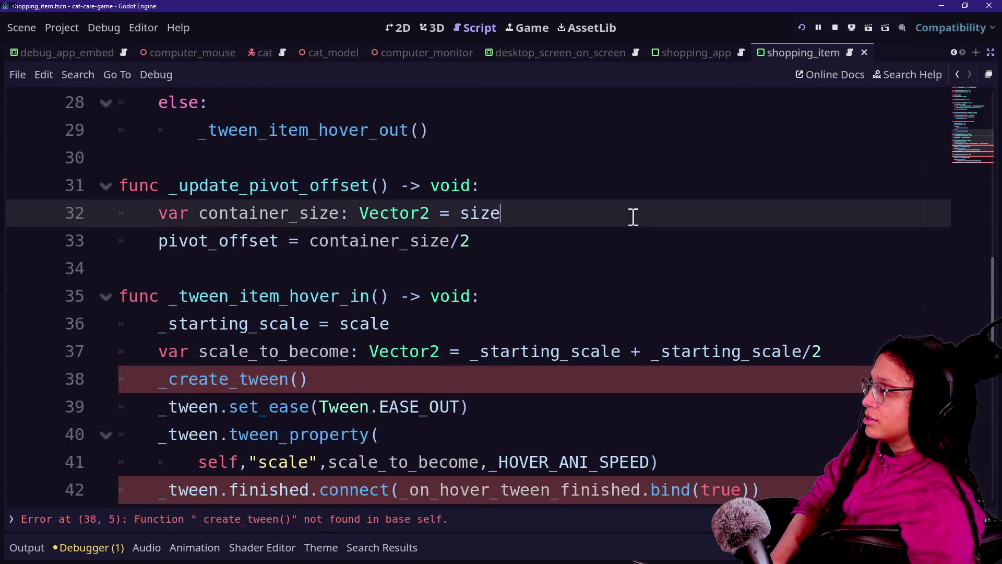
drag(633, 217, 629, 228)
click(629, 228)
key(Return)
key(Return)
key(ctrl+v)
Step: Remove the leftover blank line and save the script
click(504, 279)
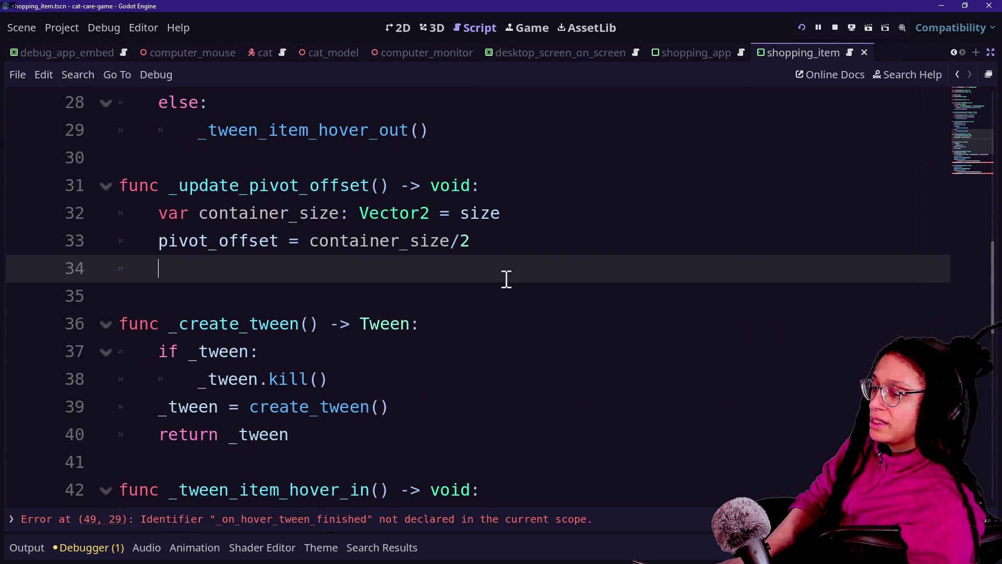
click(365, 297)
key(BackSpace)
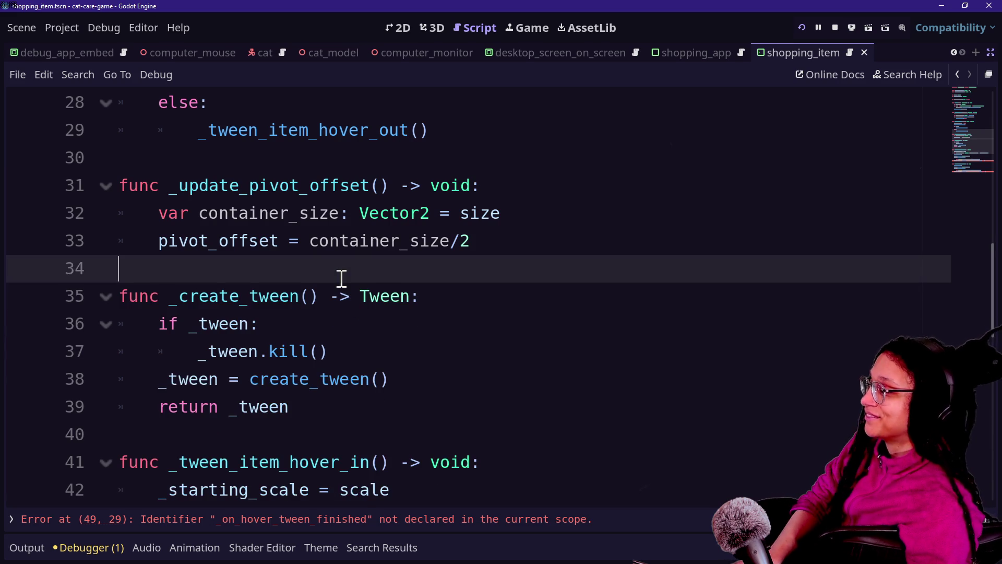
scroll(460, 354, down, 6)
click(531, 438)
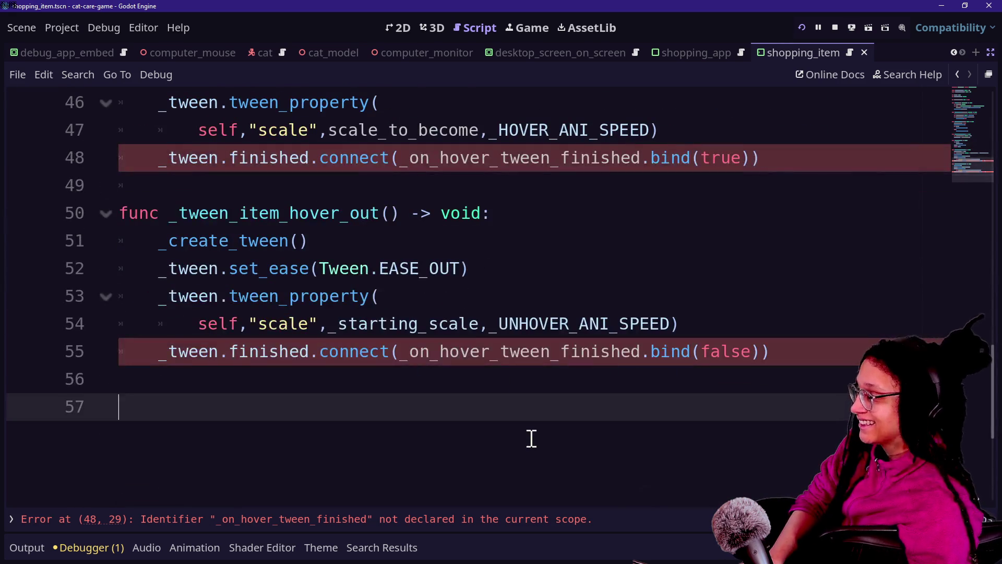
key(ctrl+s)
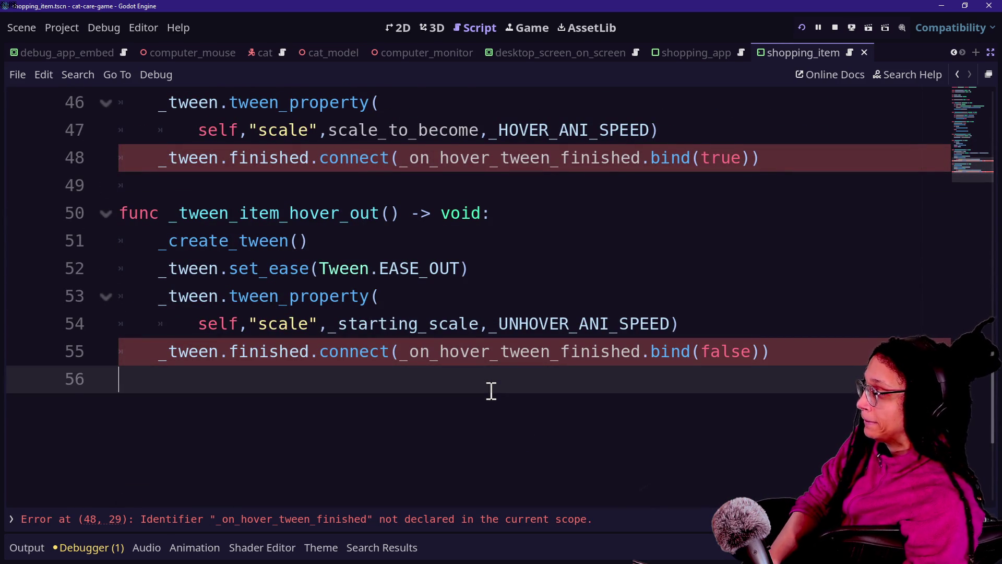
Step: Start a new void function declaration ending in '() -> void:' with an empty body line
key(Return)
text(func)
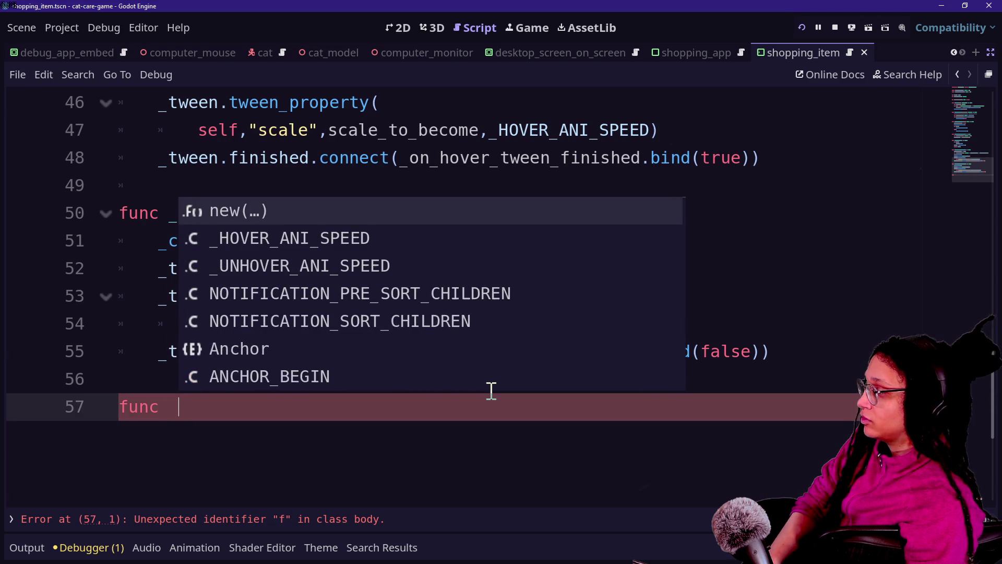
key(BackSpace)
text(f)
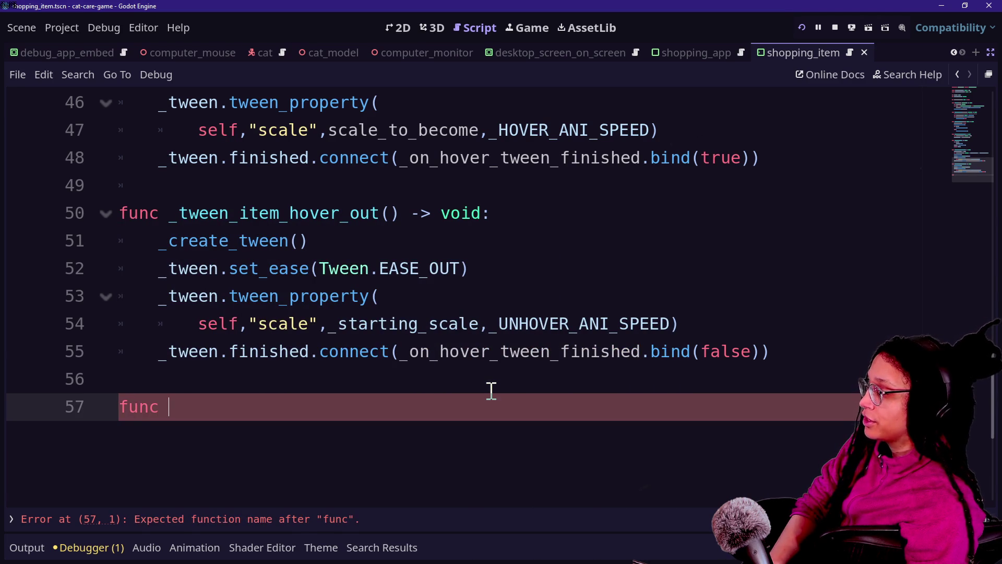
key(BackSpace)
text(f)
key(BackSpace)
key(Escape)
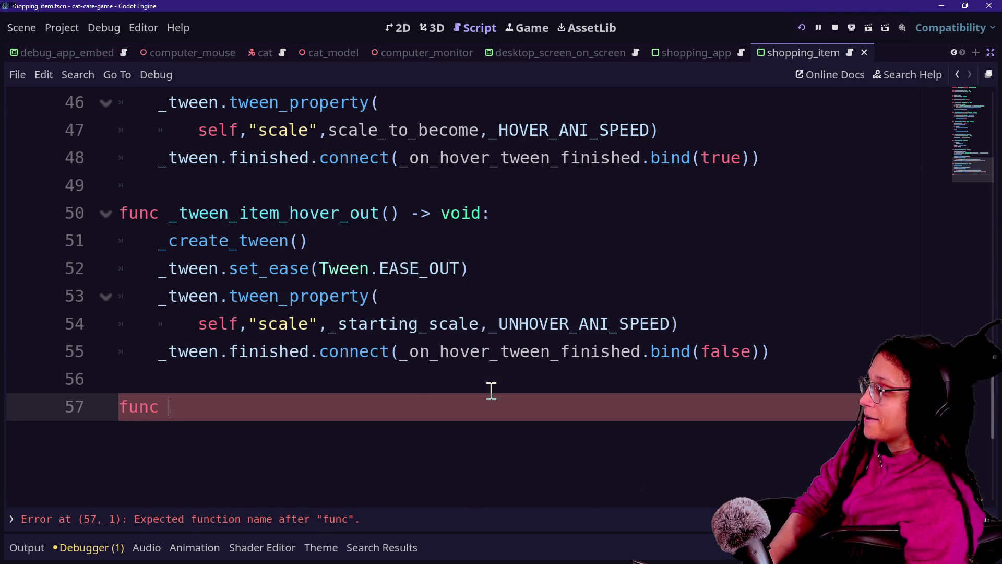
text(_on_)
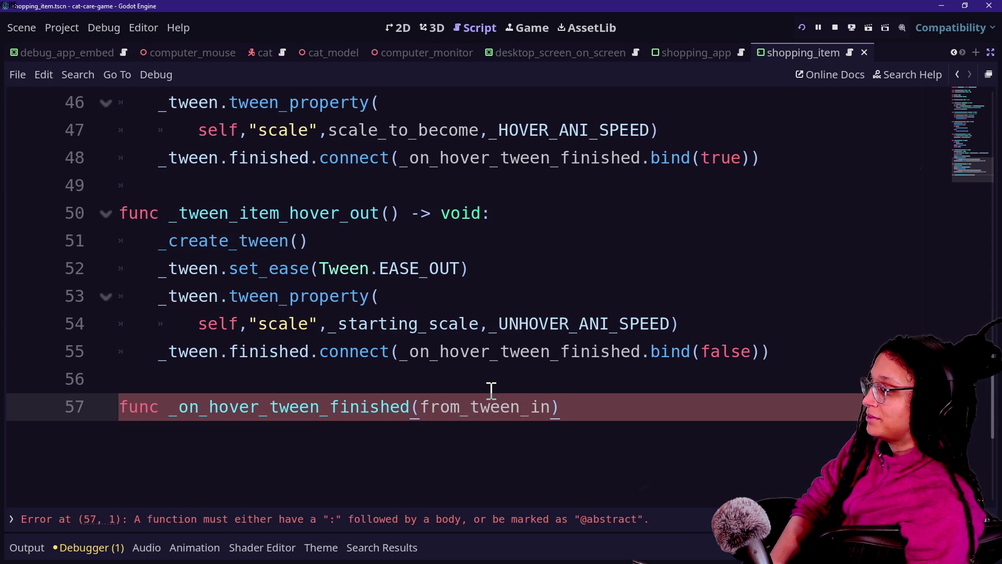
text() -> void:)
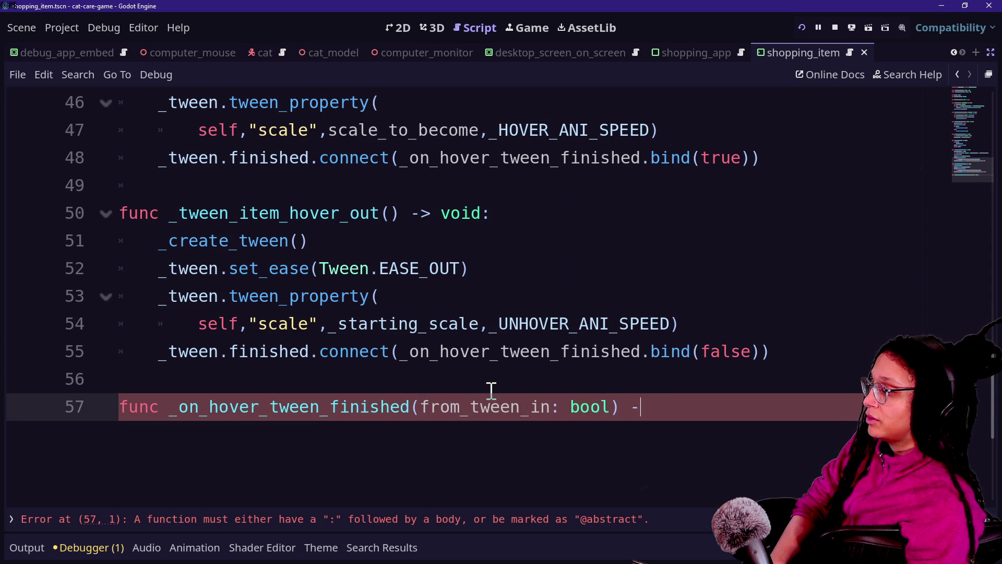
key(Return)
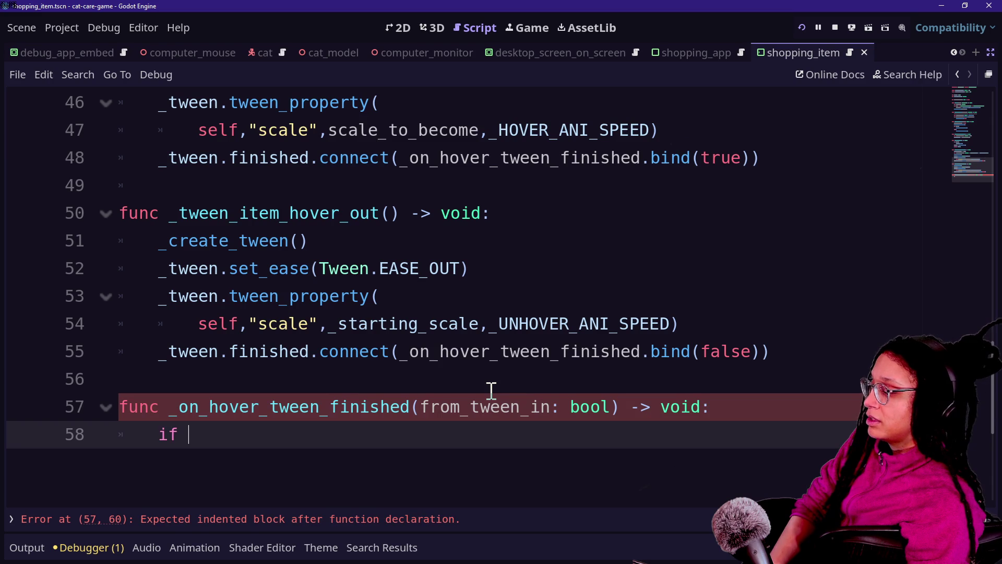
text(f)
key(BackSpace)
key(BackSpace)
key(BackSpace)
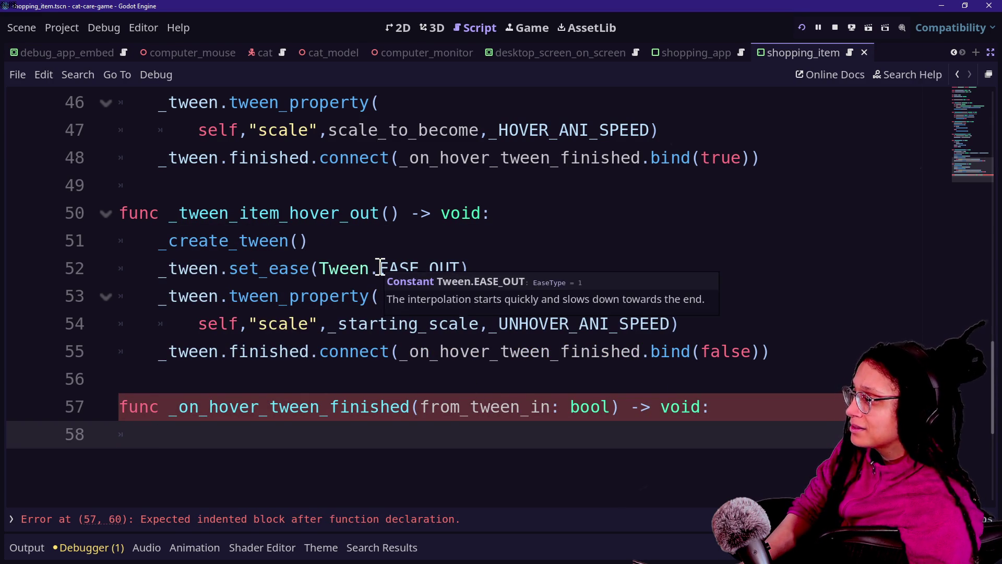
Step: Delete the bound true argument from the hover-in tween's finished connection on line 48
scroll(381, 267, up, 2)
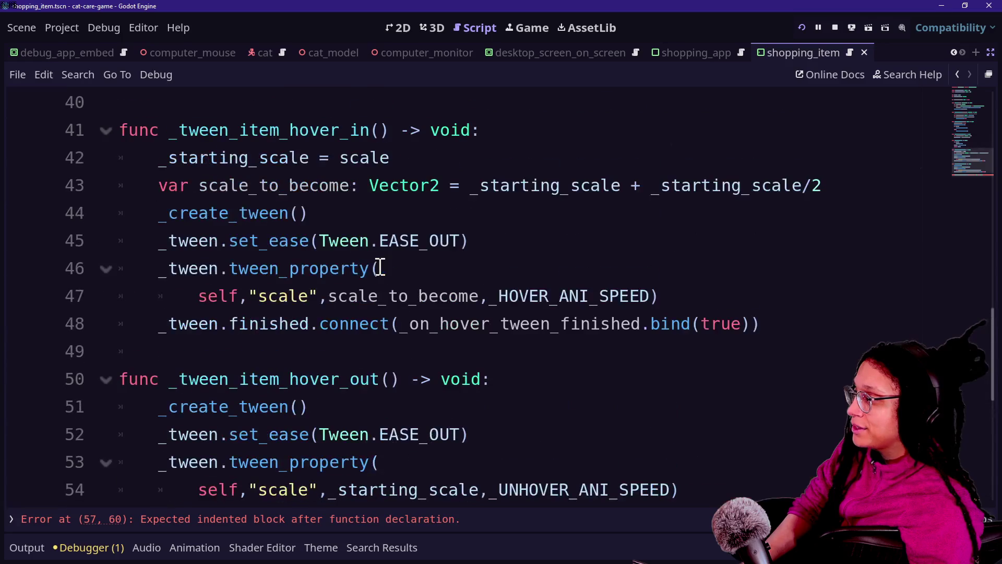
click(292, 243)
mouse_move(338, 330)
drag(692, 323, 752, 323)
key(BackSpace)
key(BackSpace)
key(BackSpace)
key(BackSpace)
key(BackSpace)
key(BackSpace)
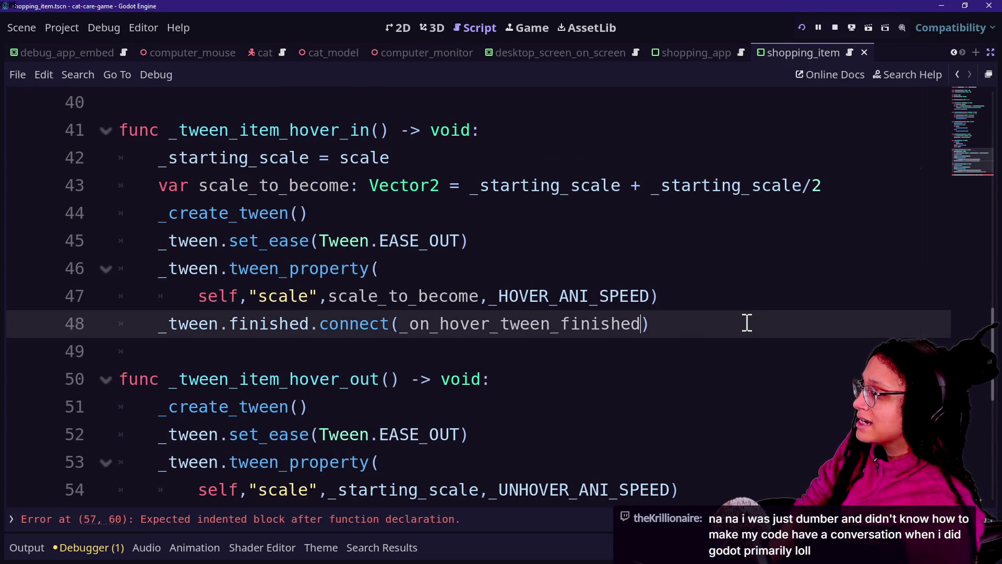
Step: Remove .bind(false) from the hover-out tween's finished connection on line 55
scroll(631, 326, down, 2)
click(840, 323)
key(Down)
key(Down)
key(Down)
key(Up)
key(Up)
key(Up)
key(Down)
key(Down)
key(Down)
key(Up)
key(Down)
key(Up)
key(Down)
key(Up)
key(Up)
key(Down)
key(Down)
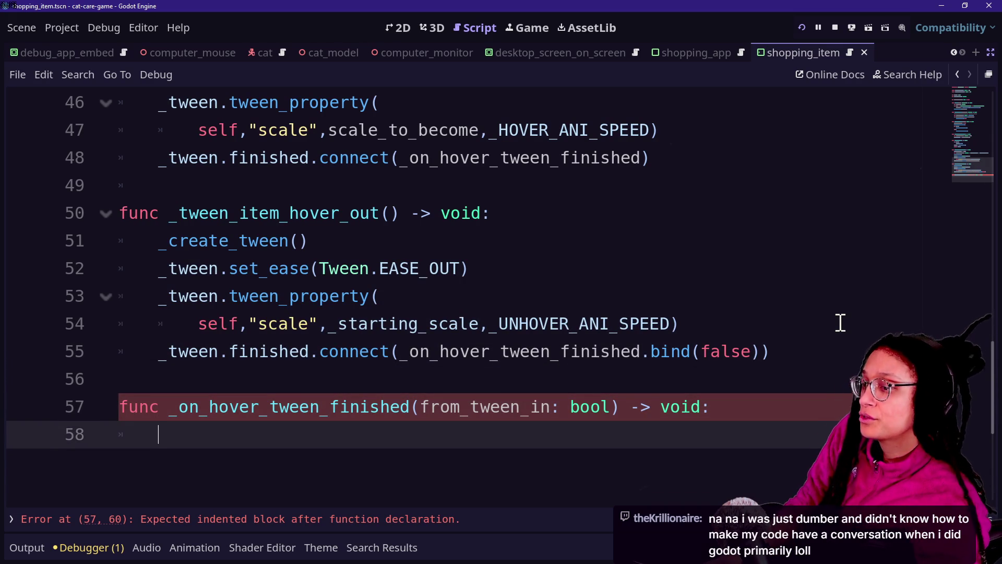
key(Up)
drag(691, 350, 761, 351)
key(BackSpace)
click(428, 480)
key(Up)
key(Down)
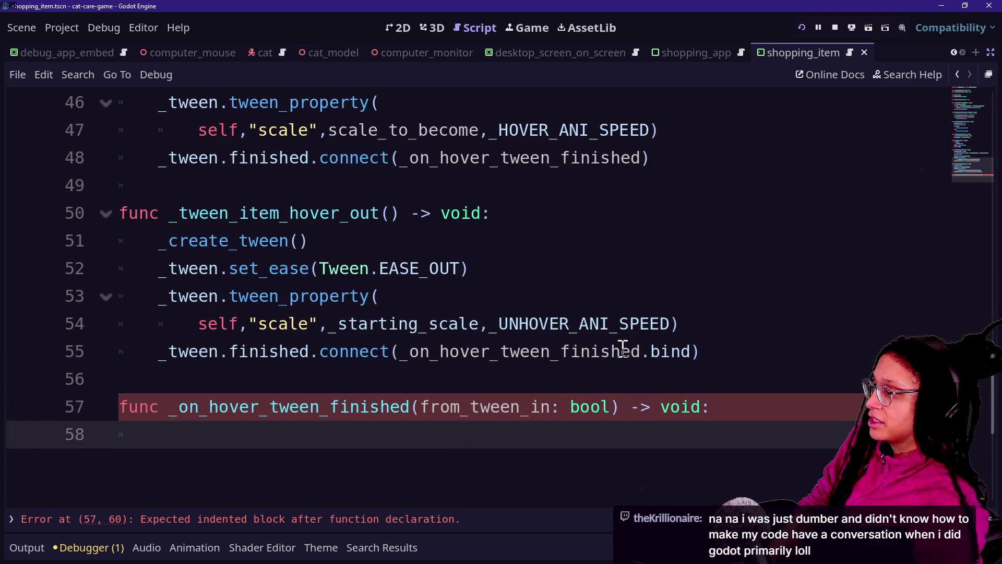
drag(646, 351, 694, 351)
key(BackSpace)
Step: Remove the from_tween_in parameter from _on_hover_tween_finished
click(464, 434)
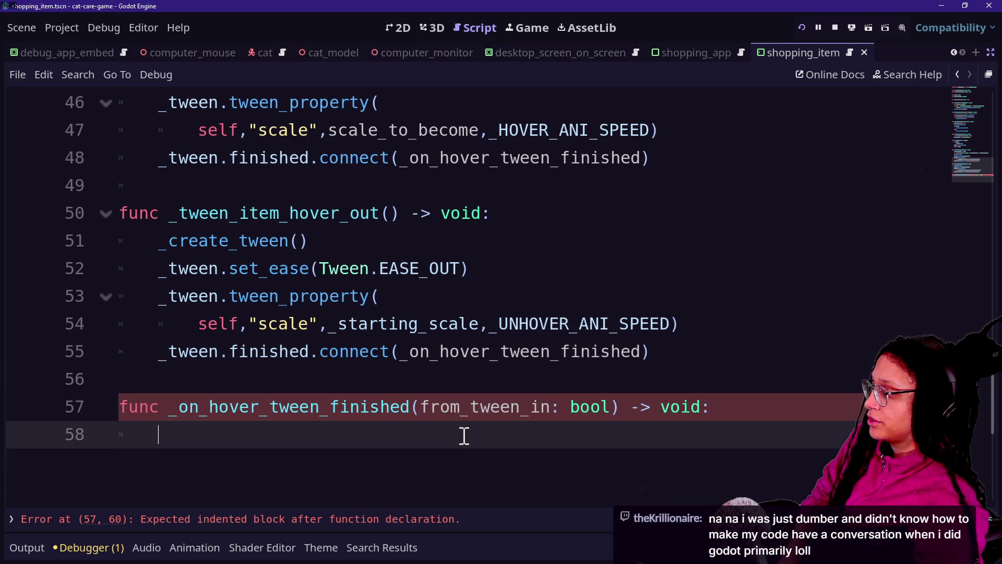
drag(420, 406, 611, 407)
key(BackSpace)
Step: Write '_animating_hover = false' as the handler's body
scroll(522, 444, down, 1)
click(448, 327)
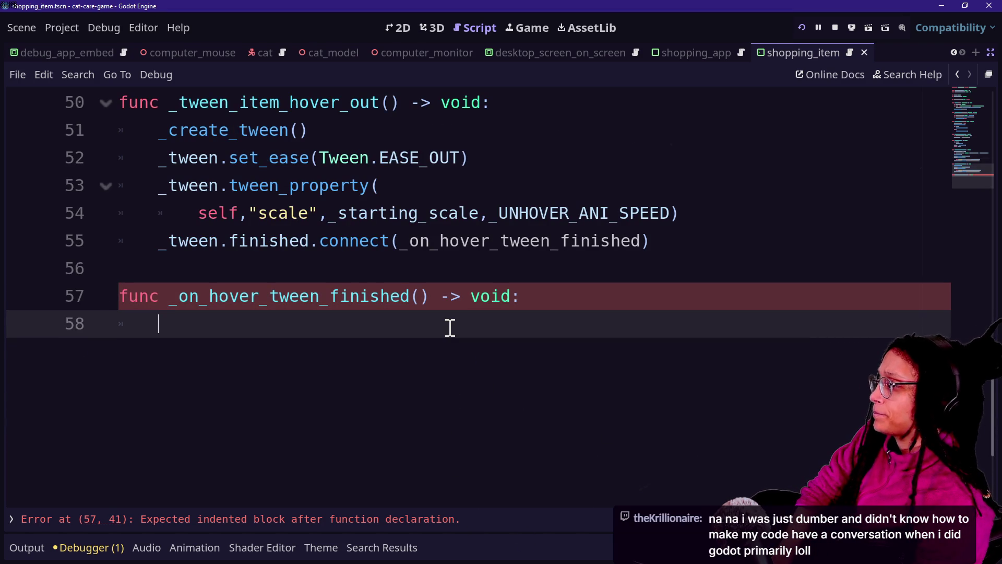
text(_ani)
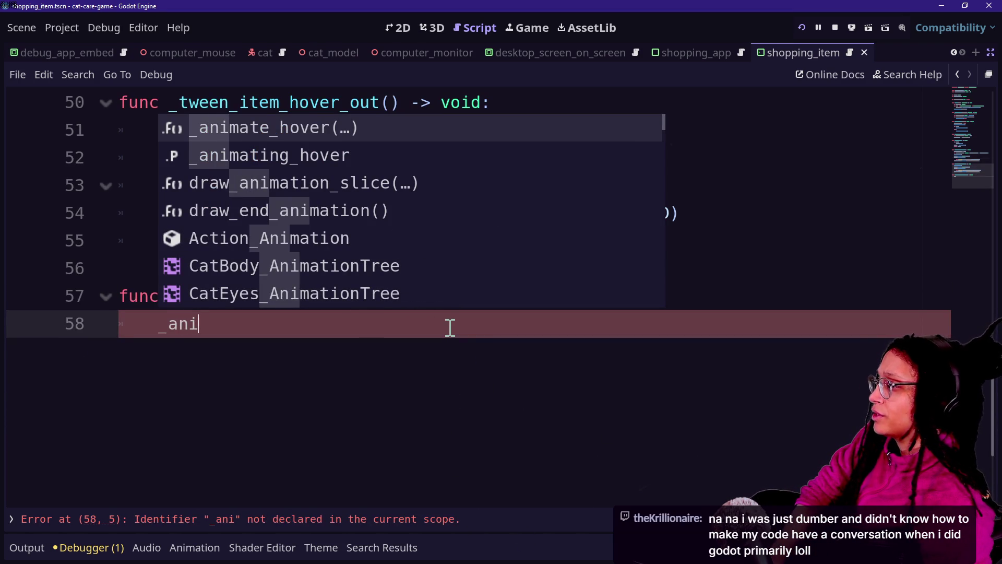
key(Down)
key(Return)
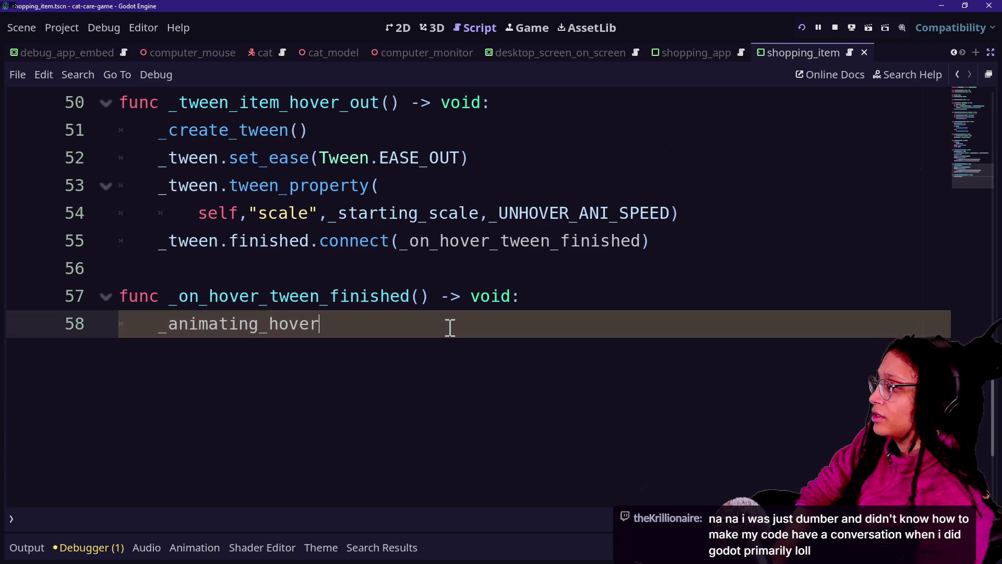
text( = false)
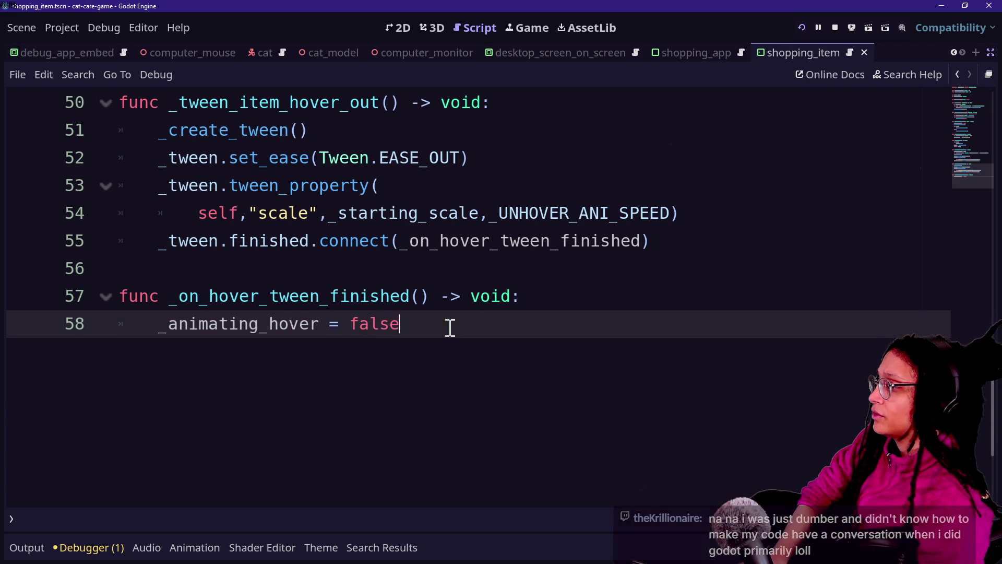
click(231, 240)
scroll(230, 244, up, 7)
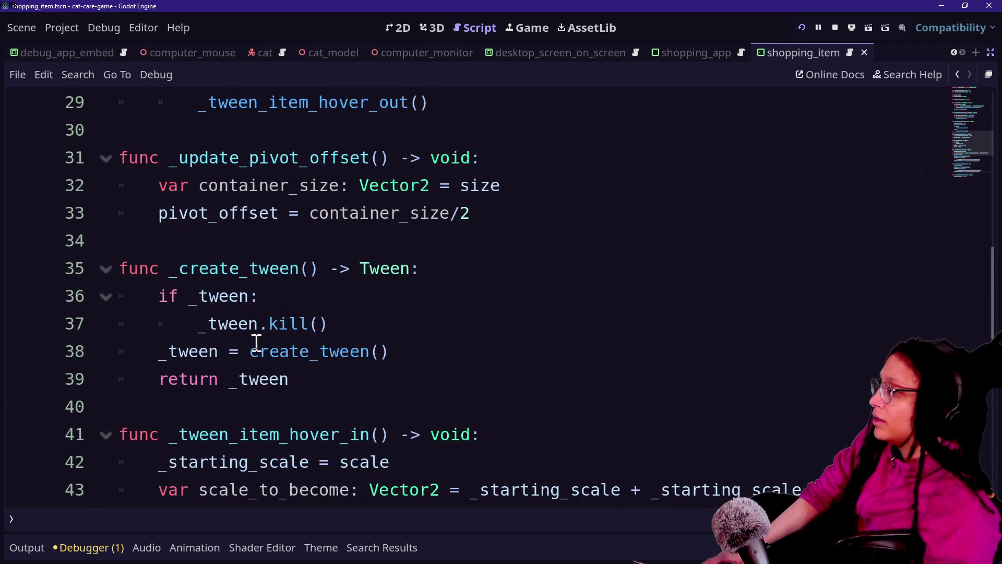
scroll(257, 340, down, 3)
scroll(256, 344, up, 3)
scroll(256, 345, up, 3)
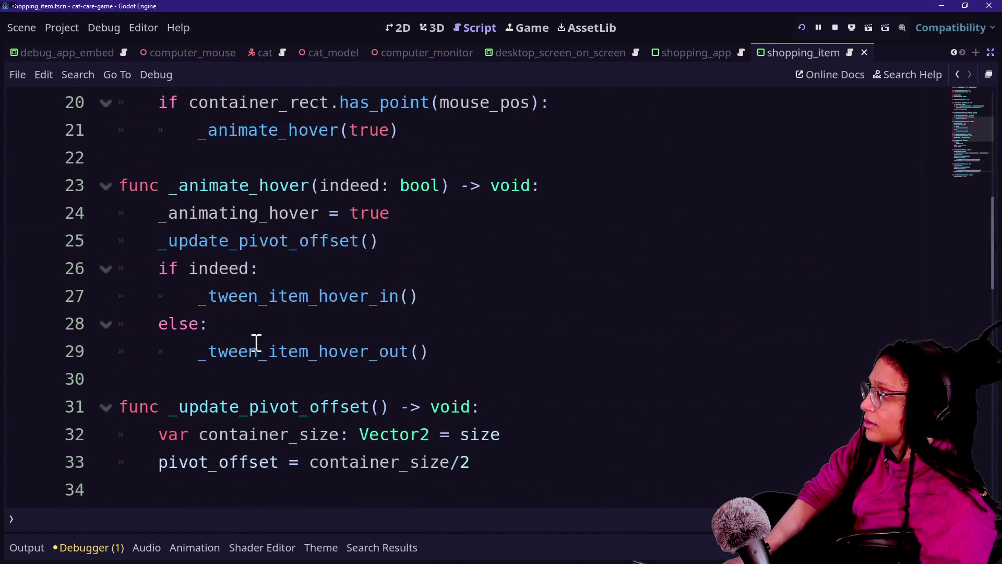
scroll(257, 343, down, 12)
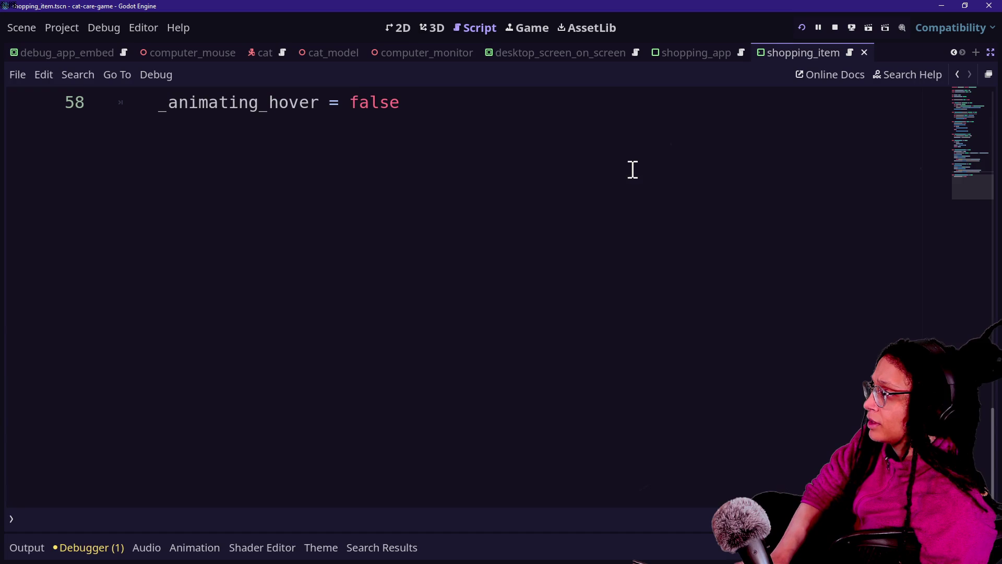
scroll(471, 174, up, 7)
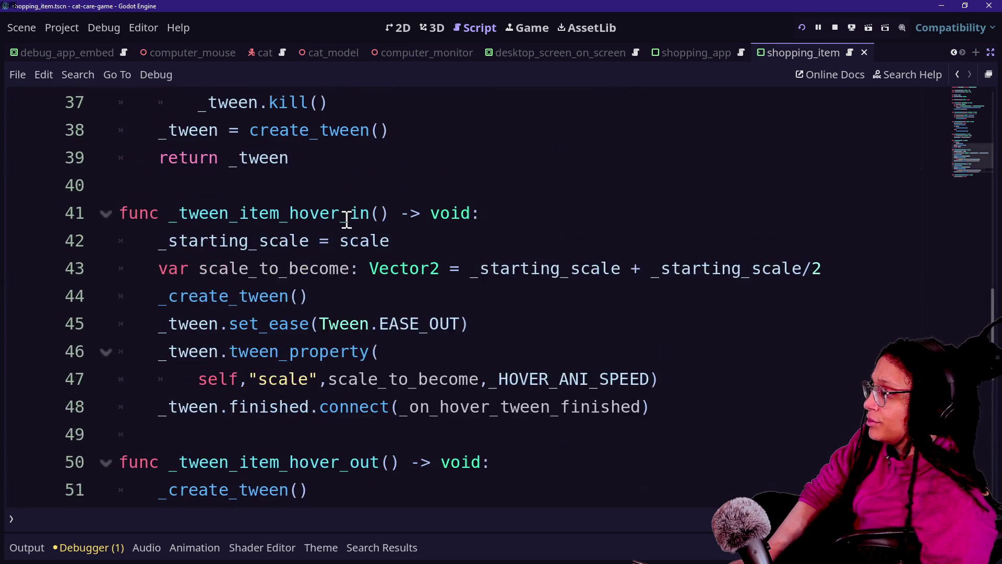
scroll(347, 218, down, 1)
scroll(349, 216, up, 6)
scroll(353, 214, up, 2)
scroll(265, 266, up, 3)
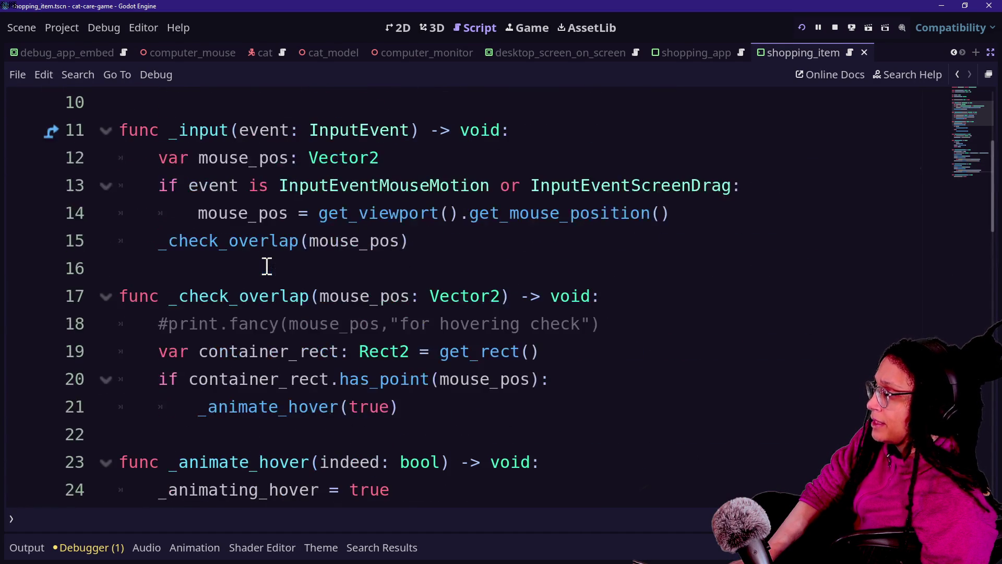
drag(128, 296, 385, 372)
scroll(385, 371, up, 2)
click(190, 293)
drag(198, 324, 551, 429)
click(551, 429)
click(764, 381)
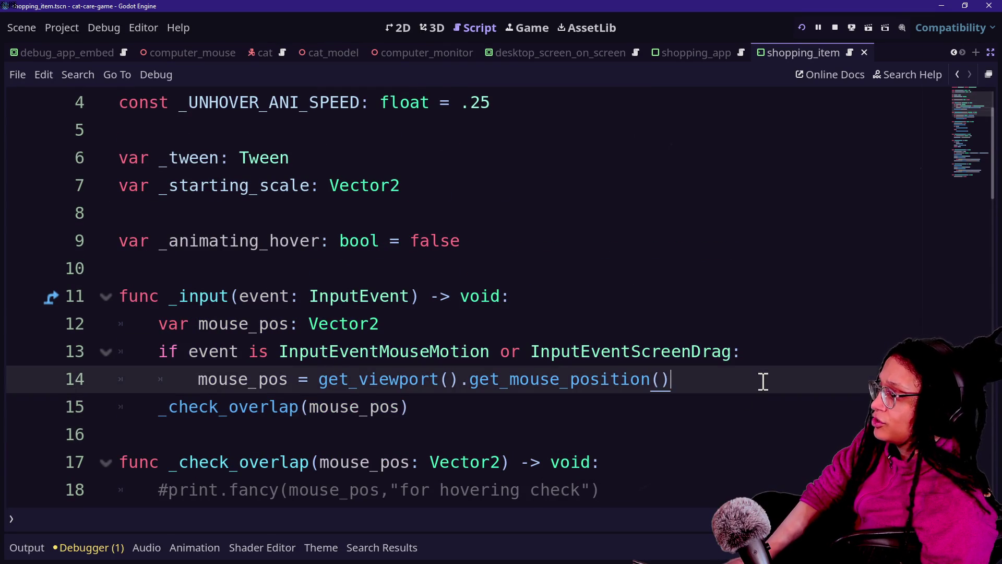
key(Return)
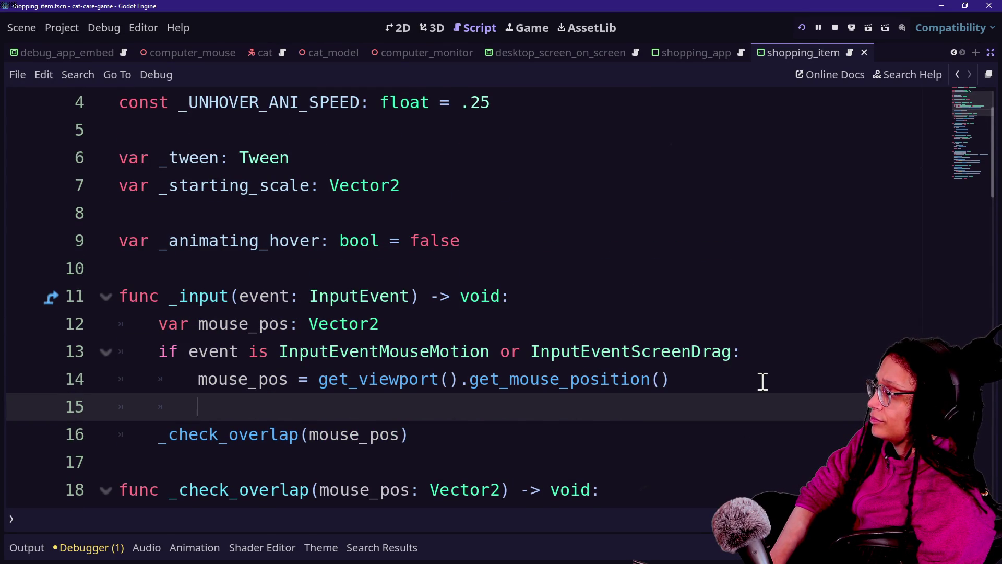
key(BackSpace)
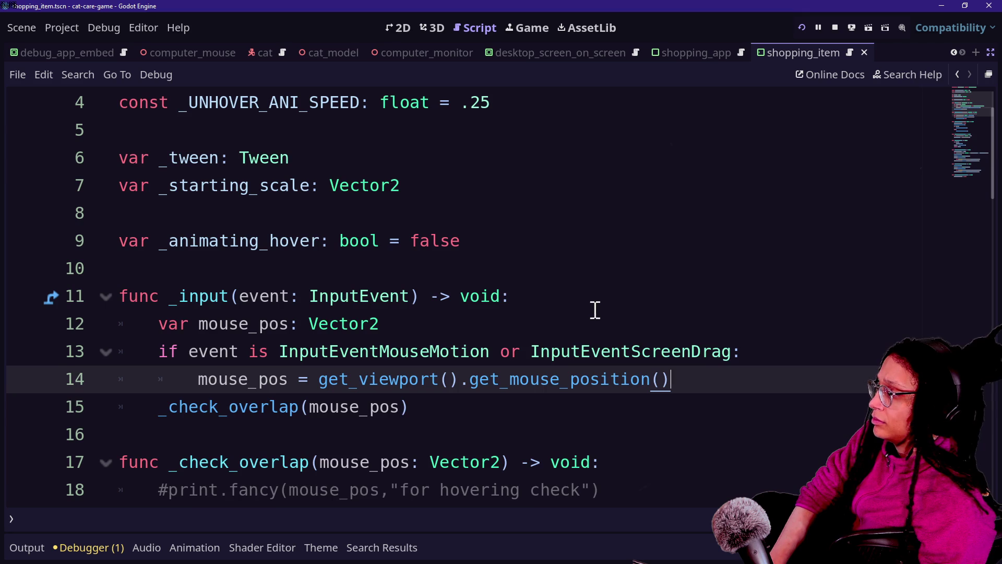
key(Return)
key(BackSpace)
text(i)
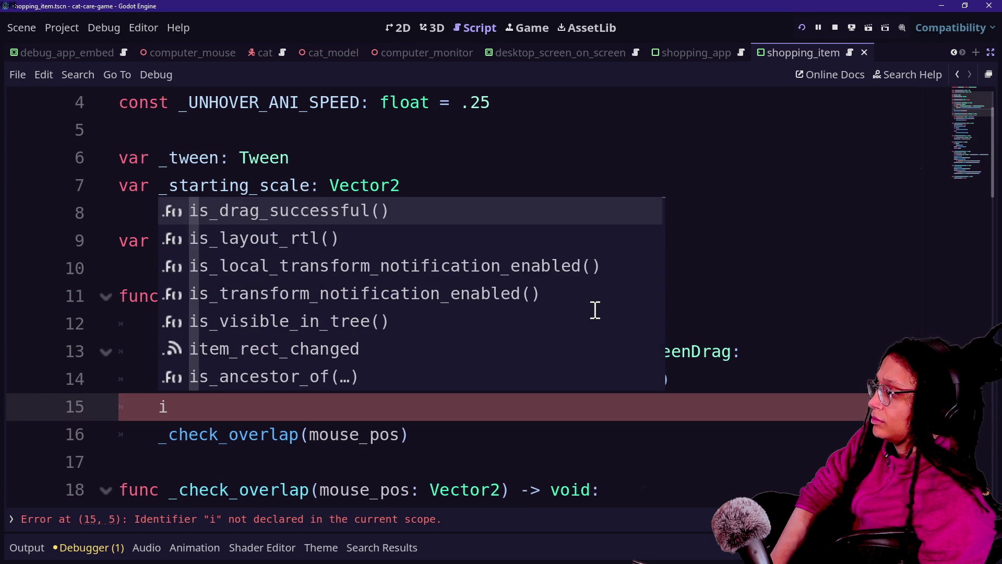
key(BackSpace)
key(BackSpace)
scroll(595, 310, down, 1)
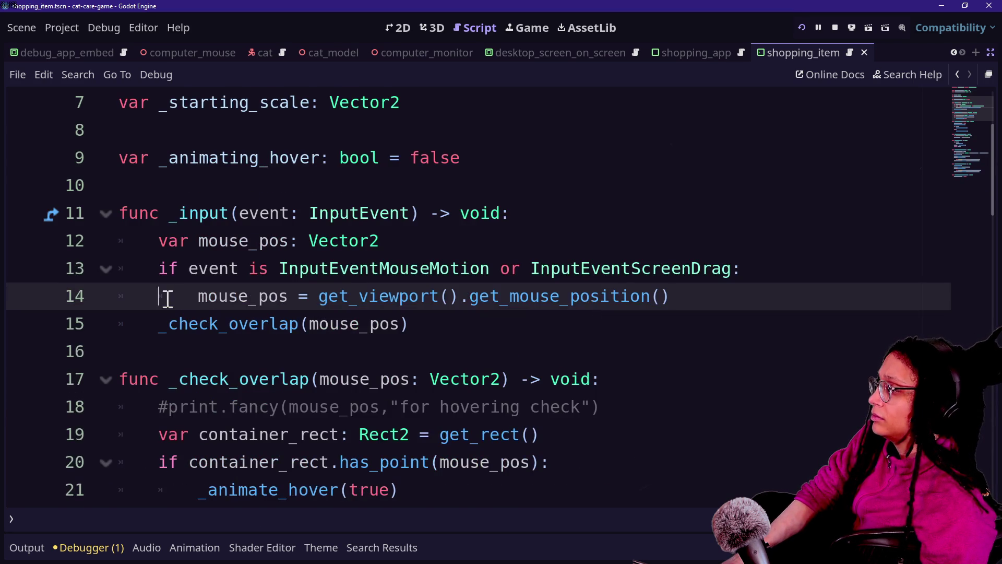
drag(197, 296, 403, 326)
scroll(403, 327, down, 2)
drag(197, 296, 482, 303)
drag(219, 130, 434, 190)
click(434, 191)
drag(332, 268, 499, 322)
click(499, 322)
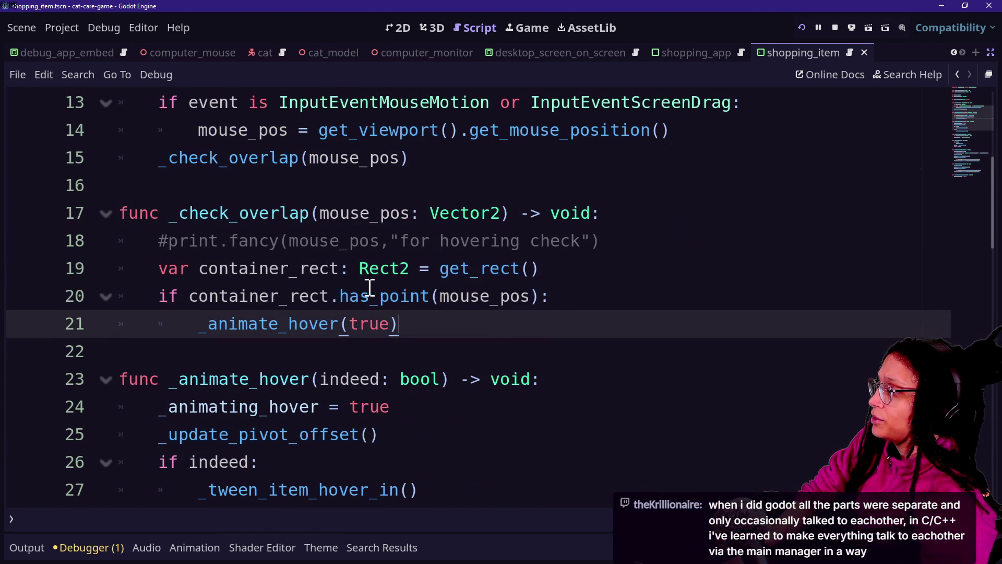
click(577, 299)
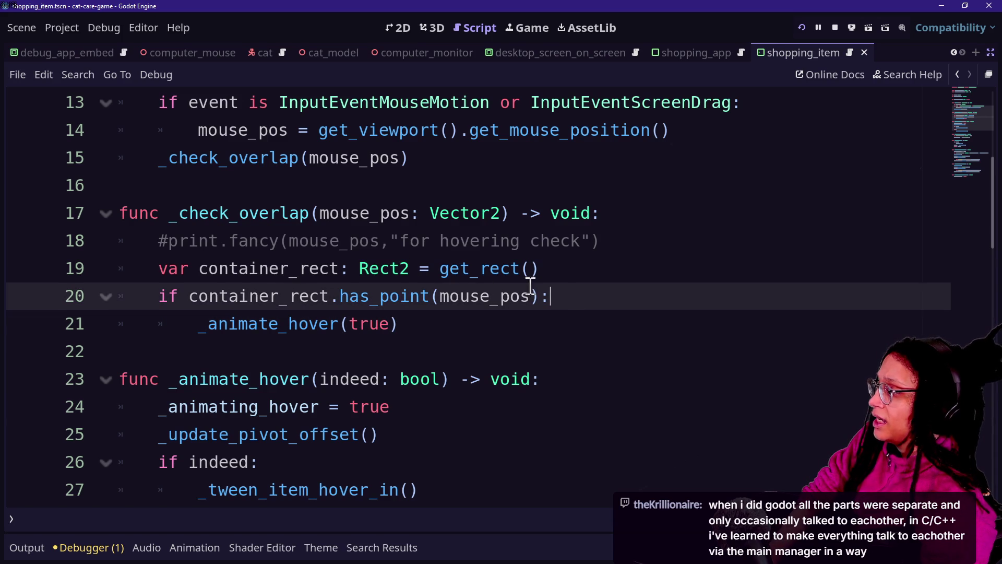
Step: Split the has_point condition with \ and add 'and not _animating_hover' on the next line
key(Left)
text(\)
key(Return)
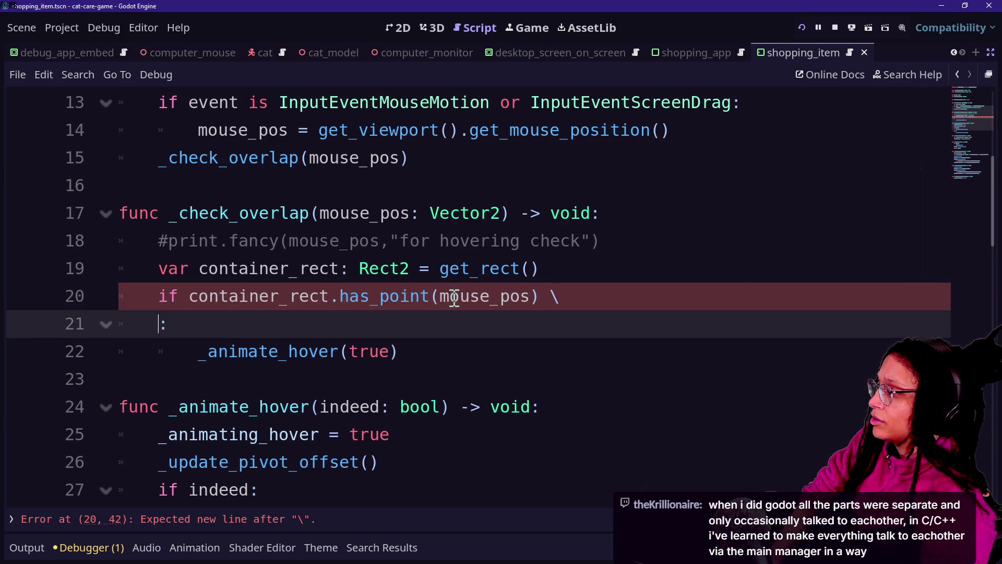
key(Tab)
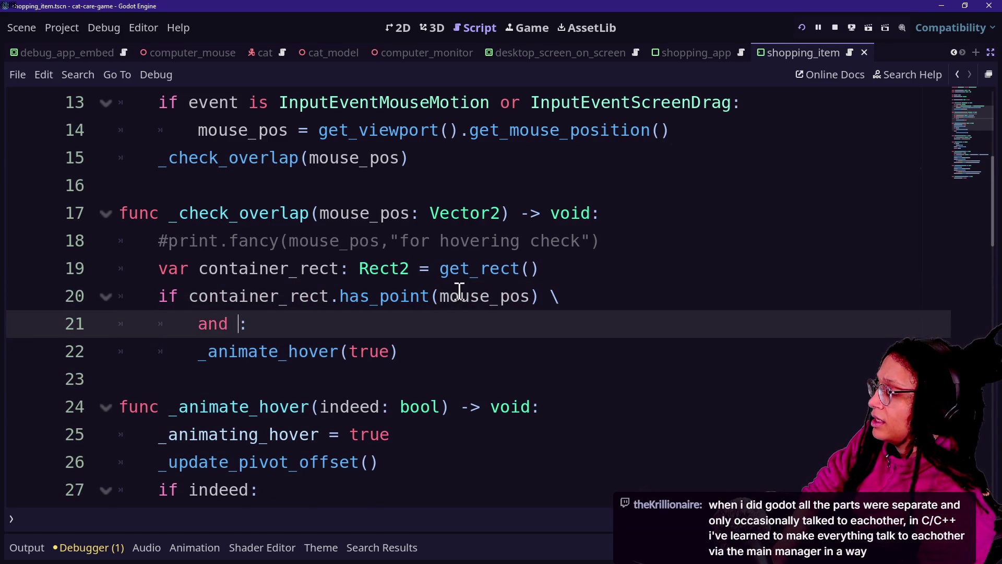
key(BackSpace)
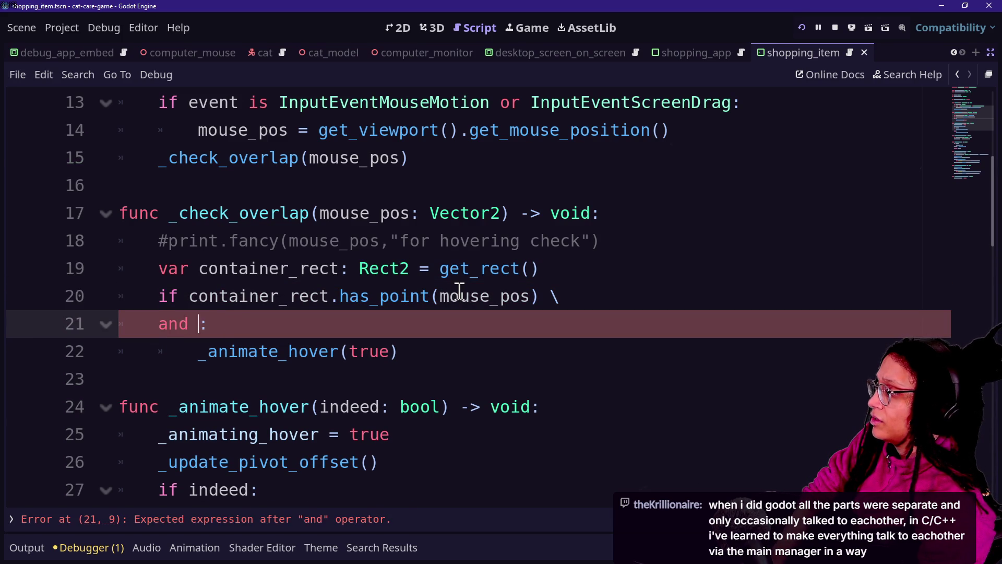
text(a)
key(BackSpace)
text(not an)
key(BackSpace)
key(BackSpace)
text(_anima)
key(Down)
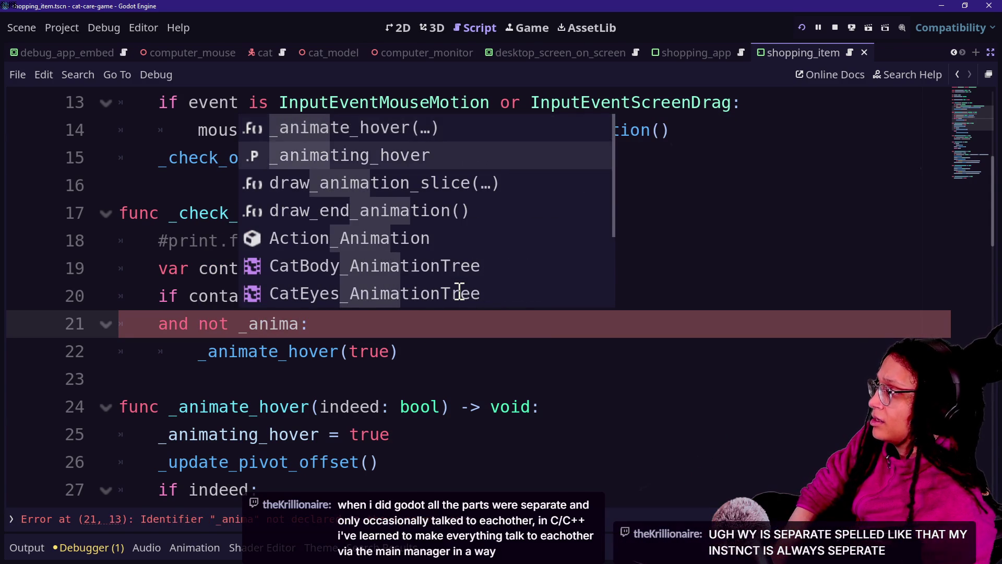
key(Return)
Step: Insert a blank line above the if, save the script, and run the game
click(438, 354)
key(ctrl+s)
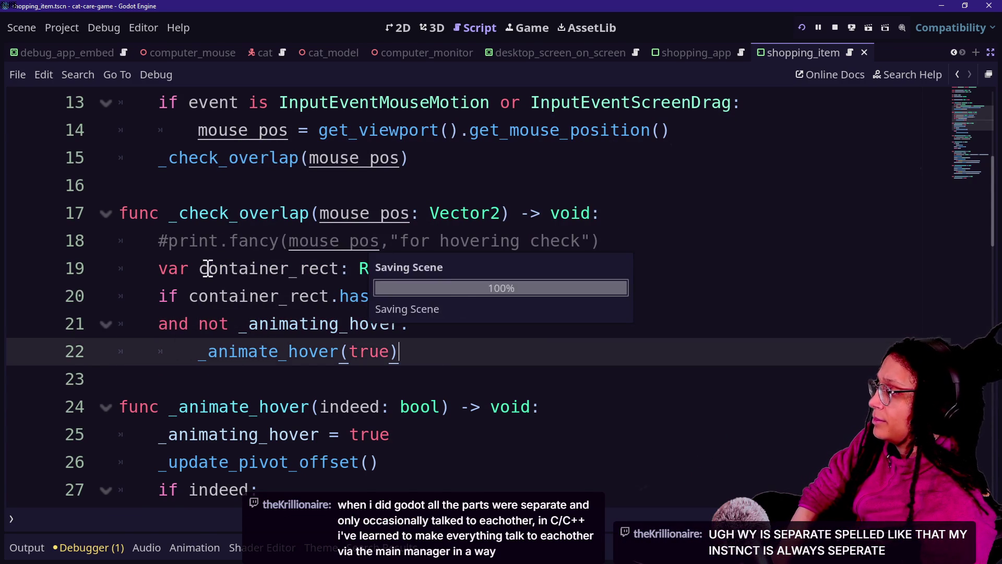
click(673, 255)
key(Return)
key(ctrl+s)
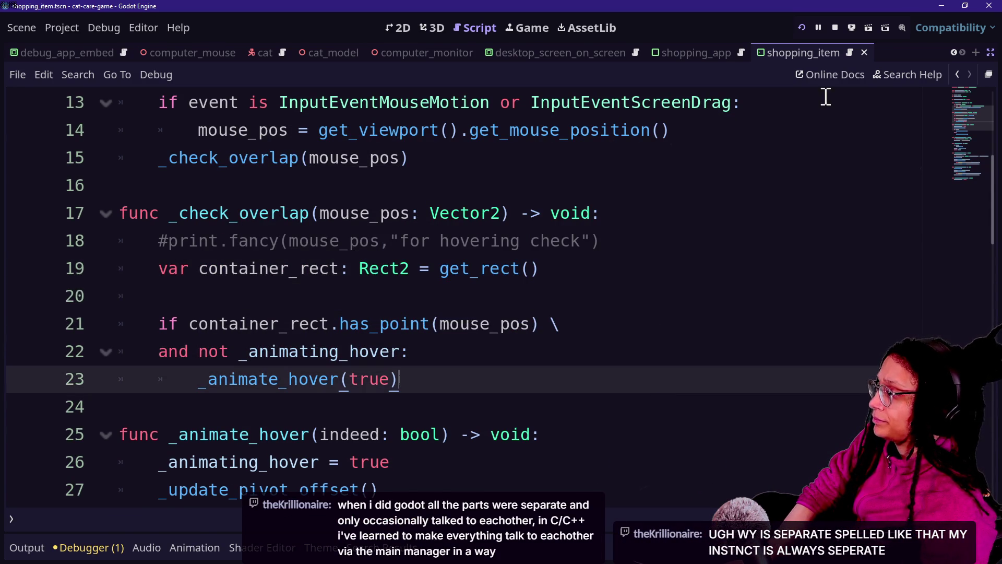
click(802, 27)
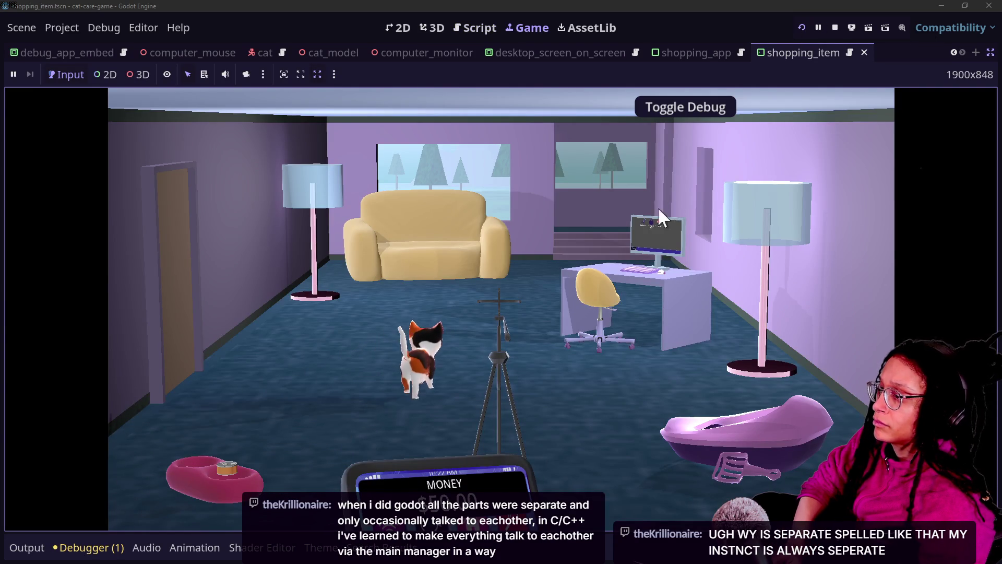
Step: Open, close and reopen the Shopping App on the in-game desk computer, then return to the Script workspace
click(634, 275)
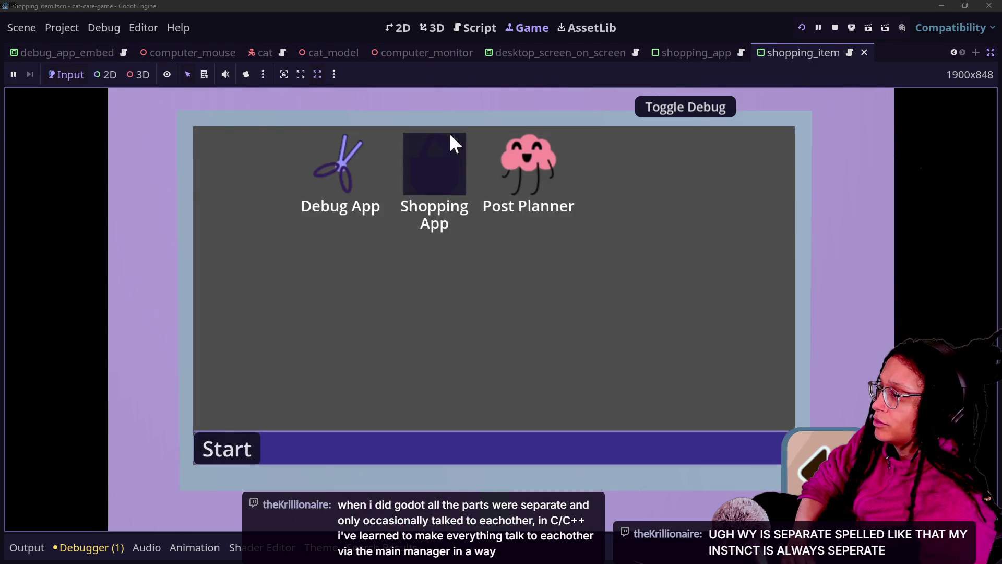
click(449, 137)
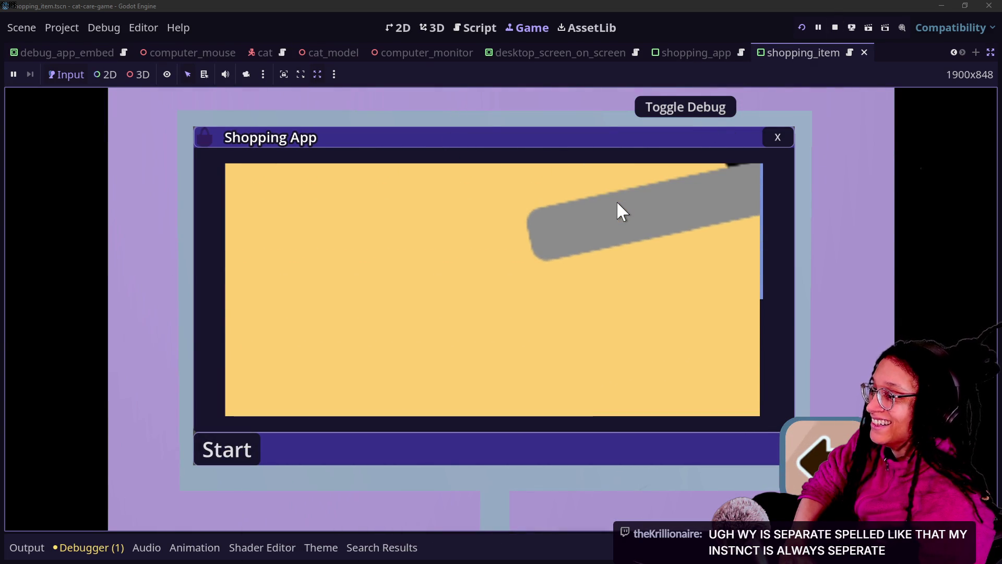
click(776, 137)
click(445, 163)
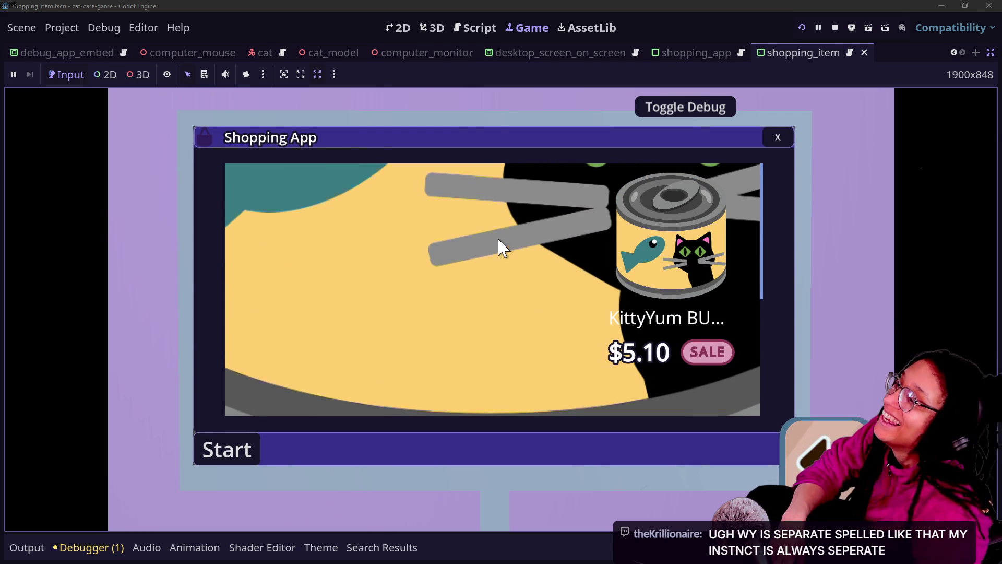
click(476, 36)
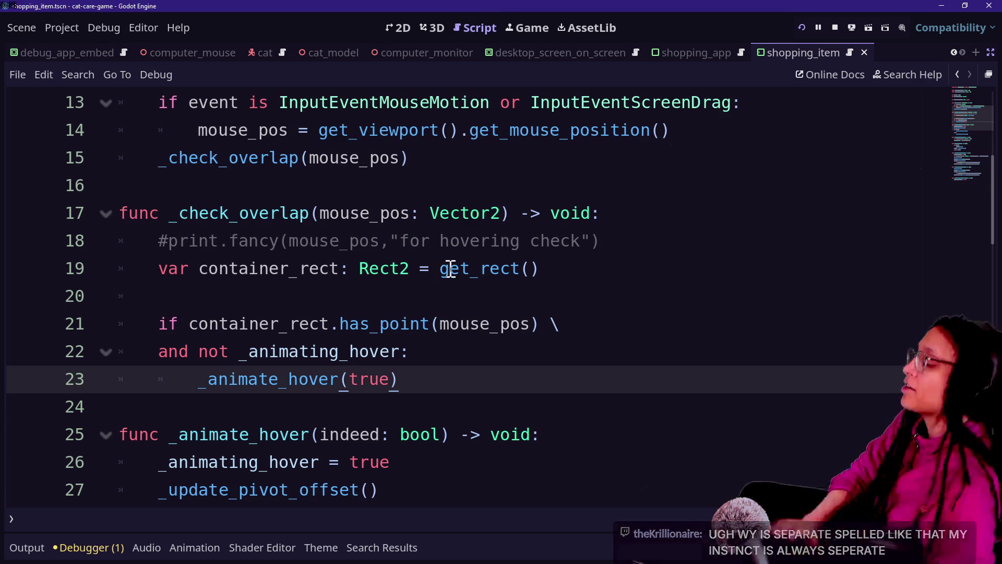
scroll(450, 268, down, 15)
scroll(450, 269, up, 8)
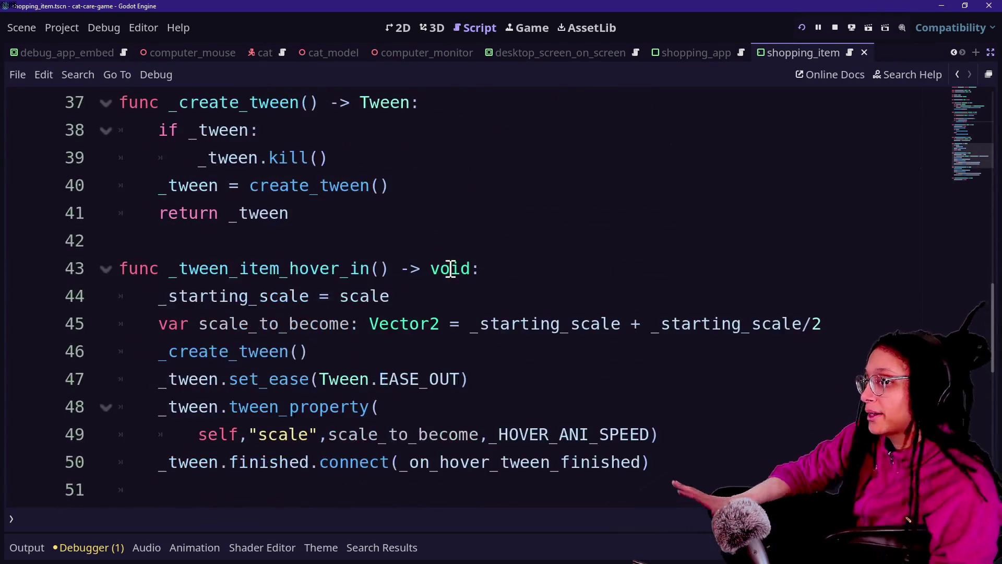
scroll(450, 268, down, 1)
scroll(347, 281, down, 2)
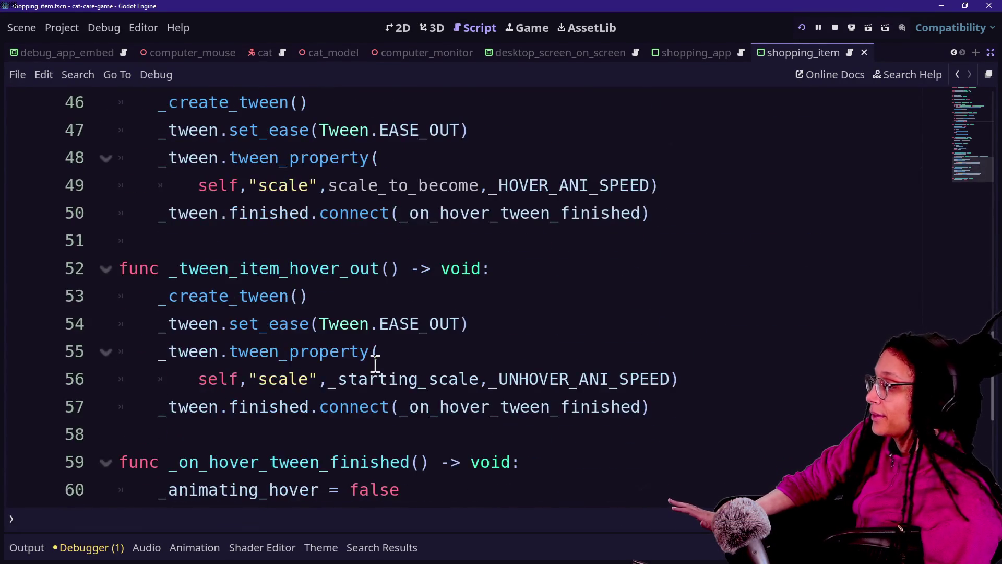
scroll(375, 364, down, 3)
scroll(375, 363, up, 3)
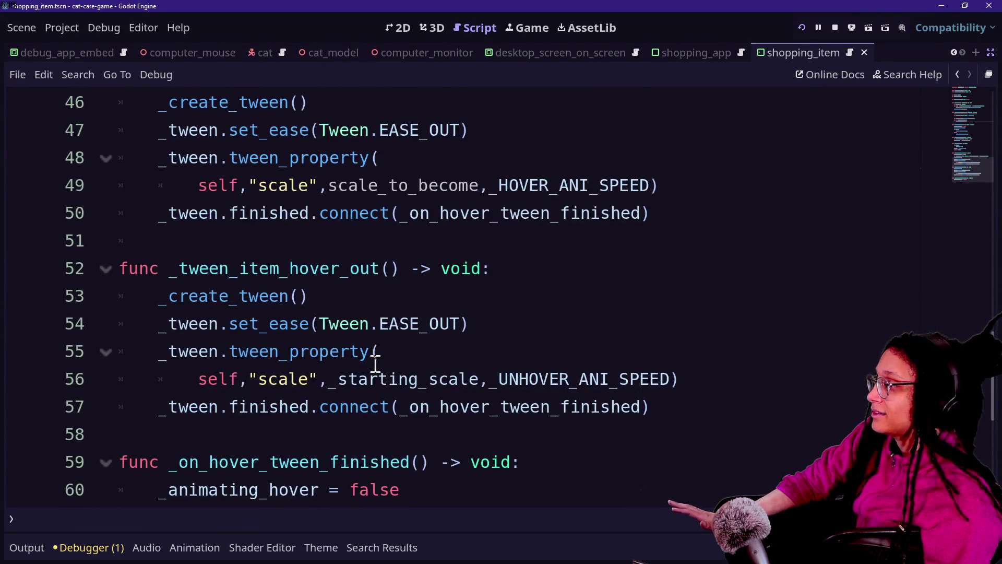
scroll(375, 363, up, 1)
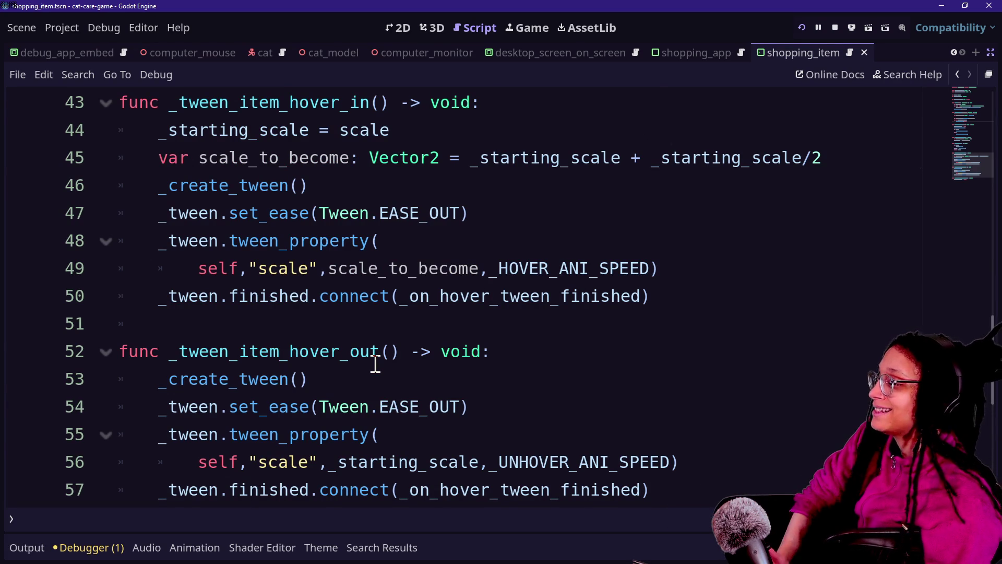
scroll(375, 364, up, 4)
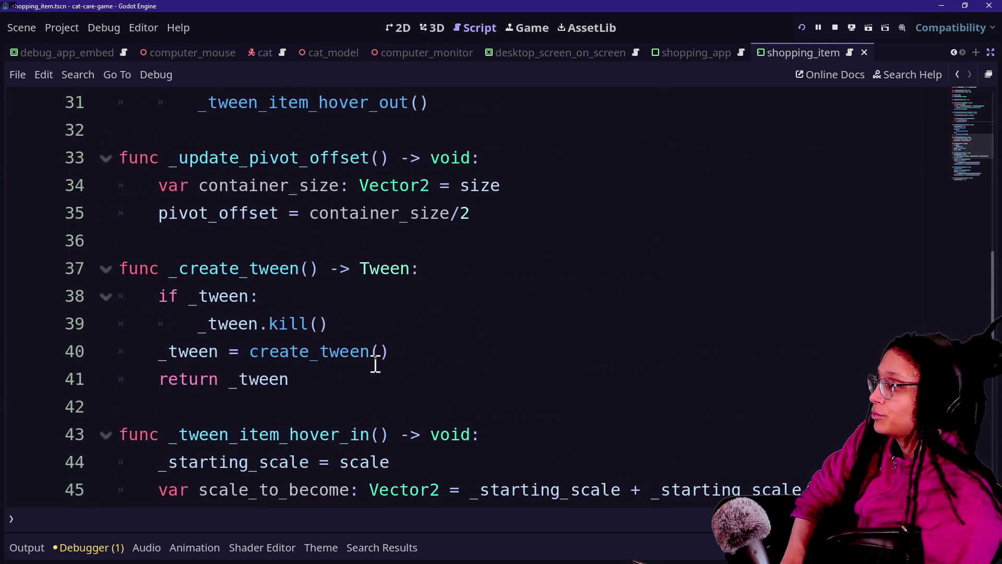
scroll(375, 364, up, 7)
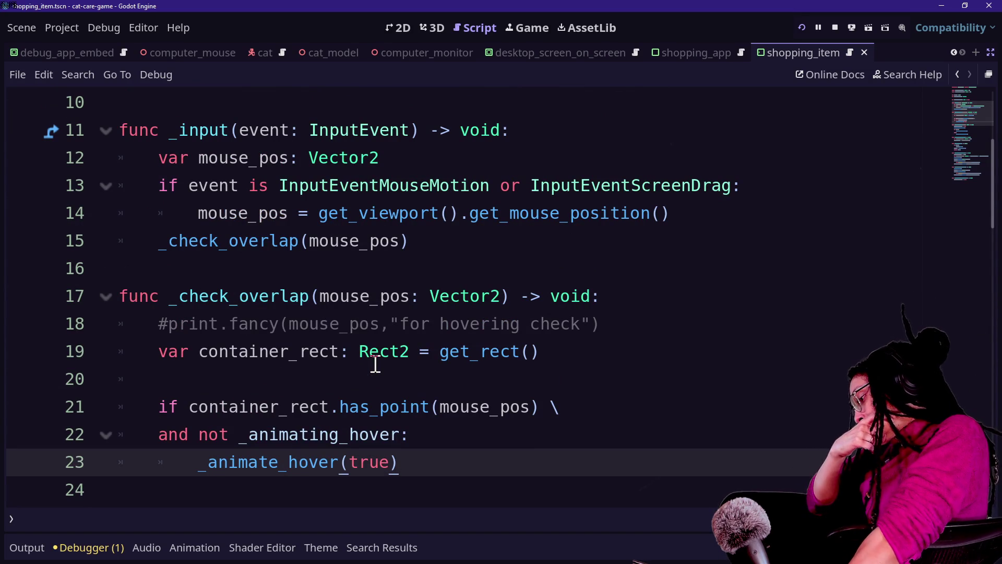
scroll(375, 363, down, 4)
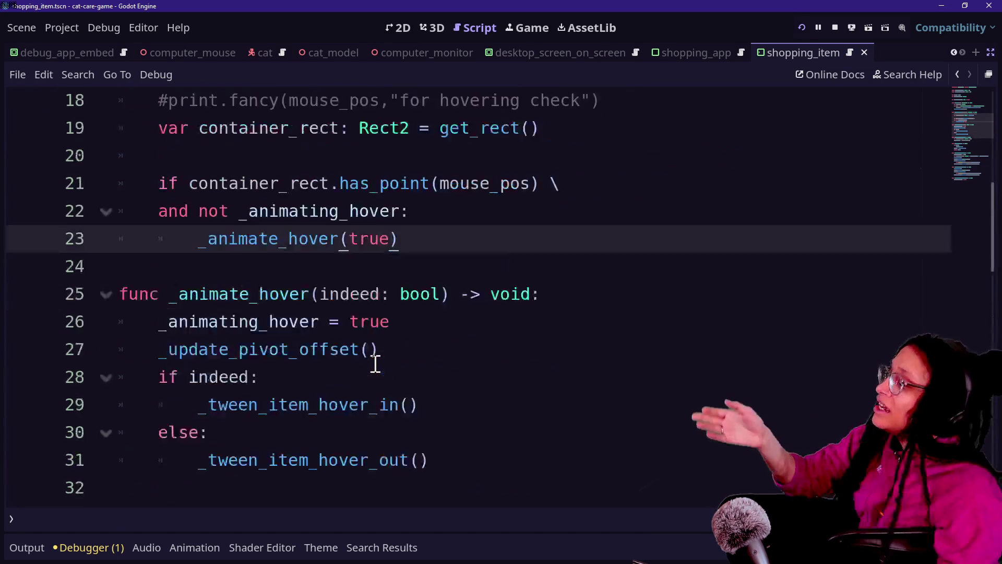
scroll(291, 323, up, 7)
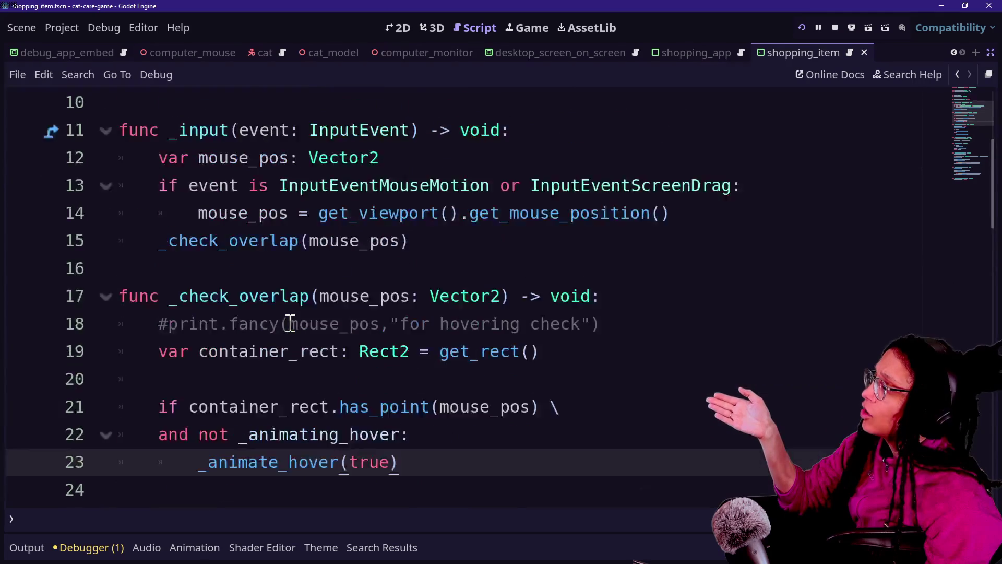
scroll(291, 323, down, 6)
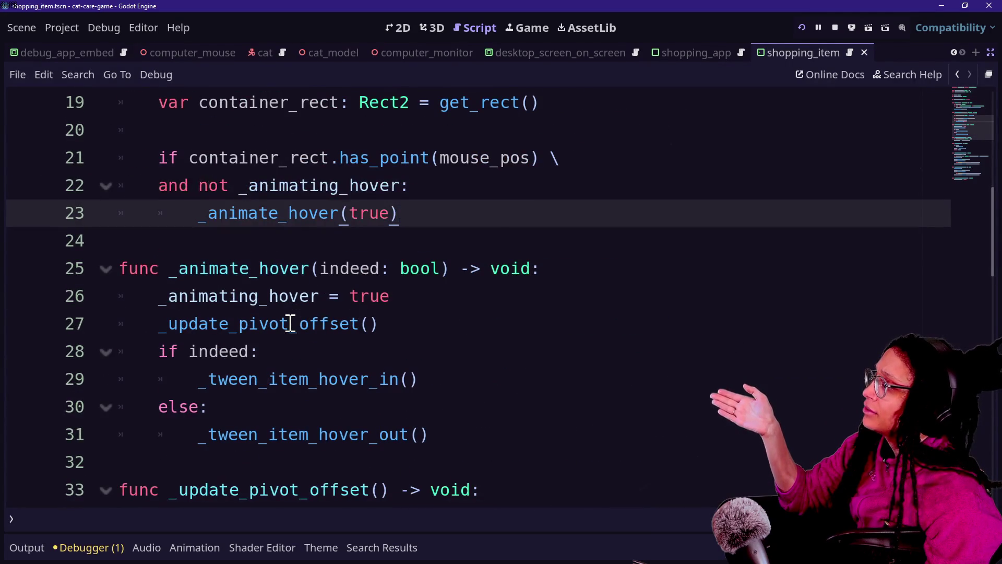
key(Up)
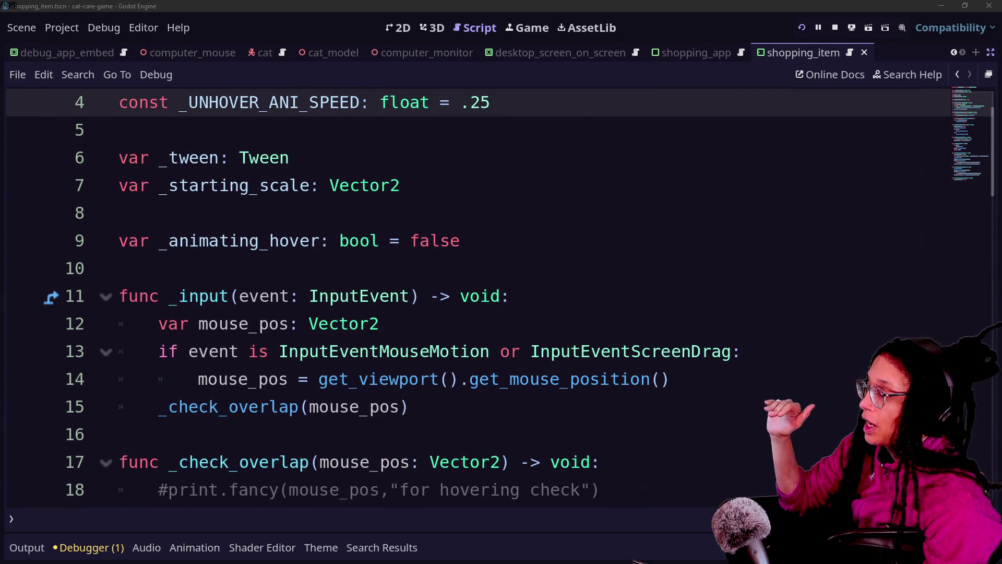
click(529, 226)
key(Down)
key(Down)
key(Down)
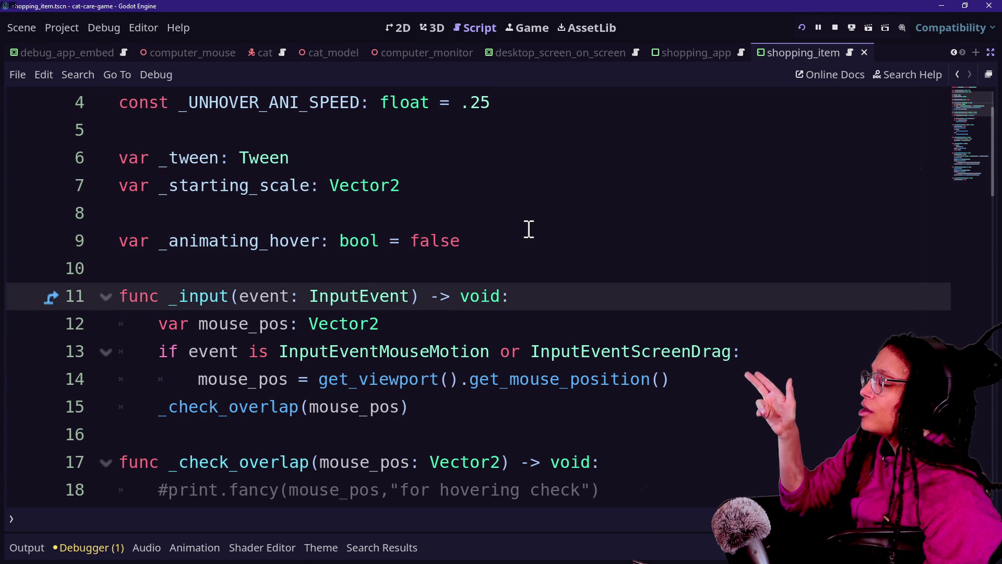
key(Down)
key(Down)
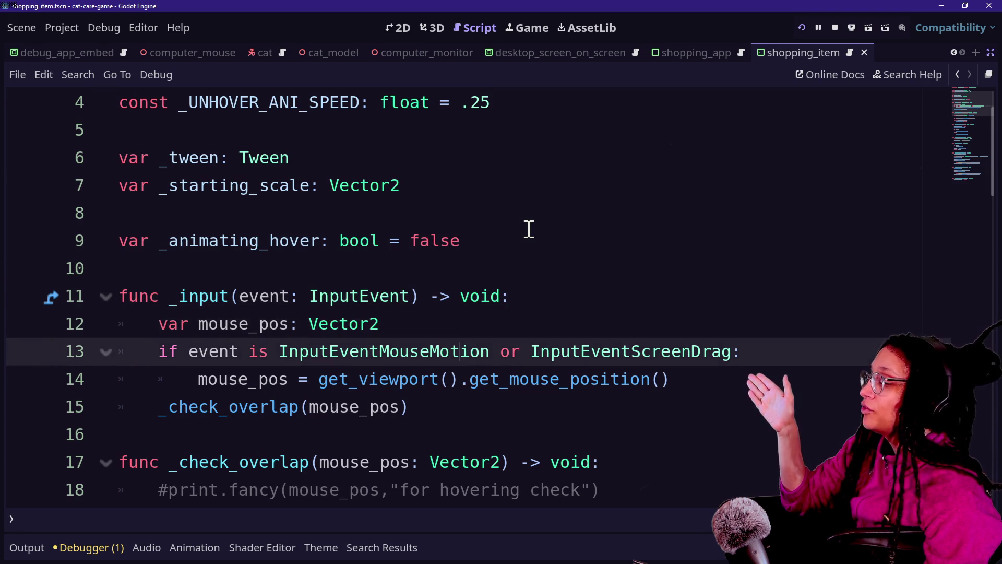
click(197, 276)
click(481, 360)
mouse_move(413, 407)
mouse_down()
mouse_move(324, 240)
mouse_move(245, 214)
mouse_up()
click(245, 214)
key(ctrl+z)
key(ctrl+z)
key(ctrl+z)
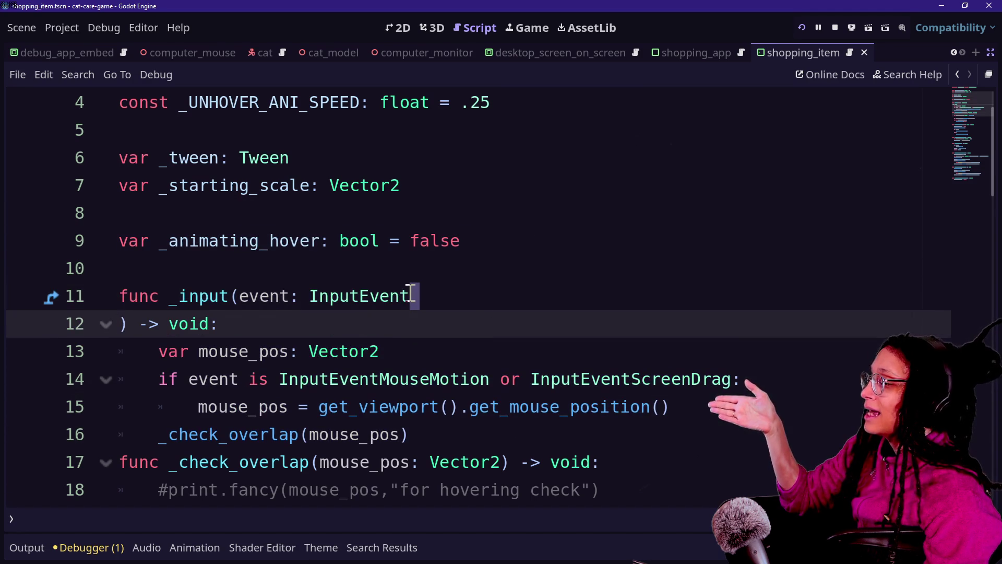
key(ctrl+shift+z)
key(ctrl+shift+z)
key(ctrl+shift+z)
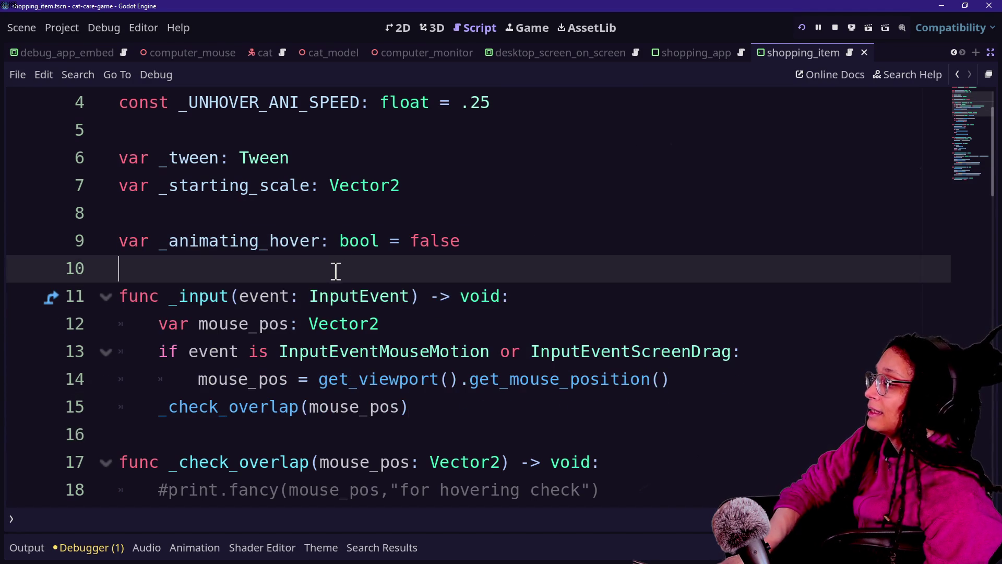
click(498, 420)
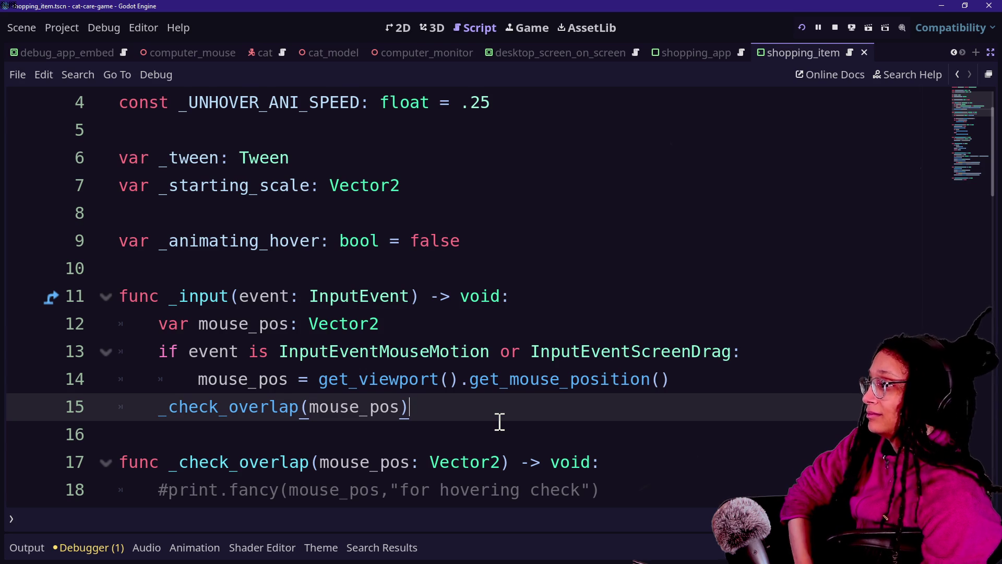
scroll(499, 421, up, 2)
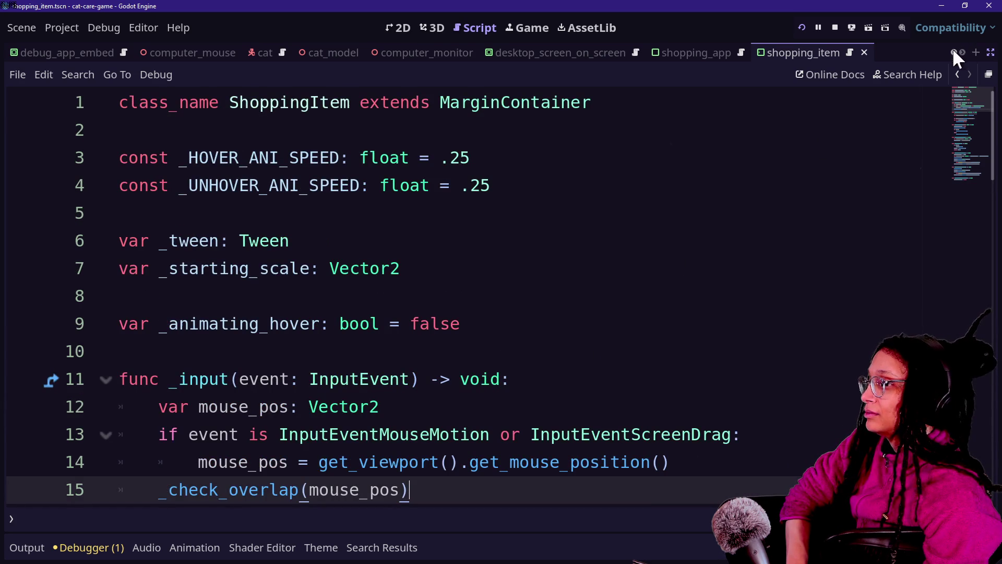
click(990, 59)
click(793, 52)
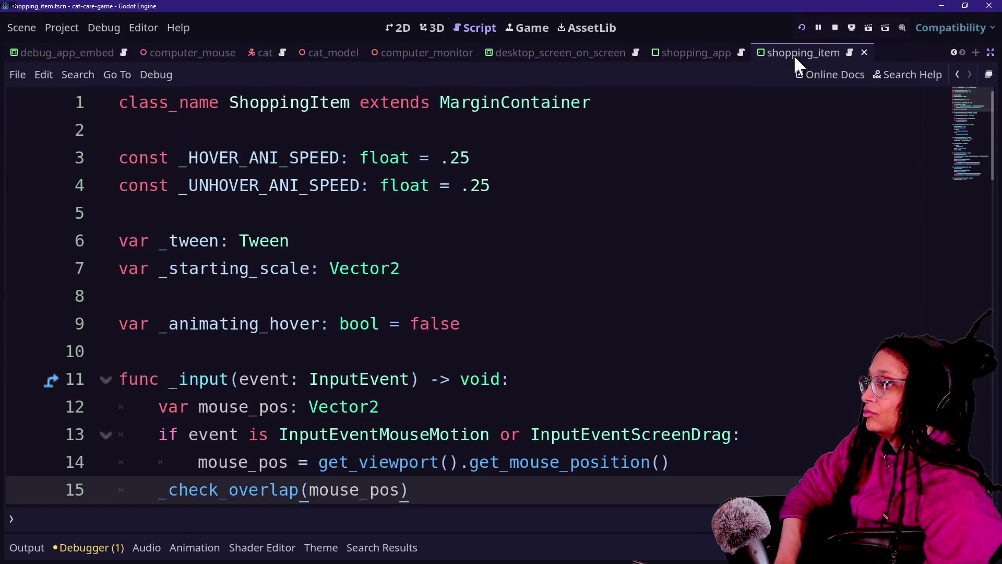
Step: Search the project files for 'shopping' in Quick Open
click(592, 212)
key(shift+alt+o)
text(shp)
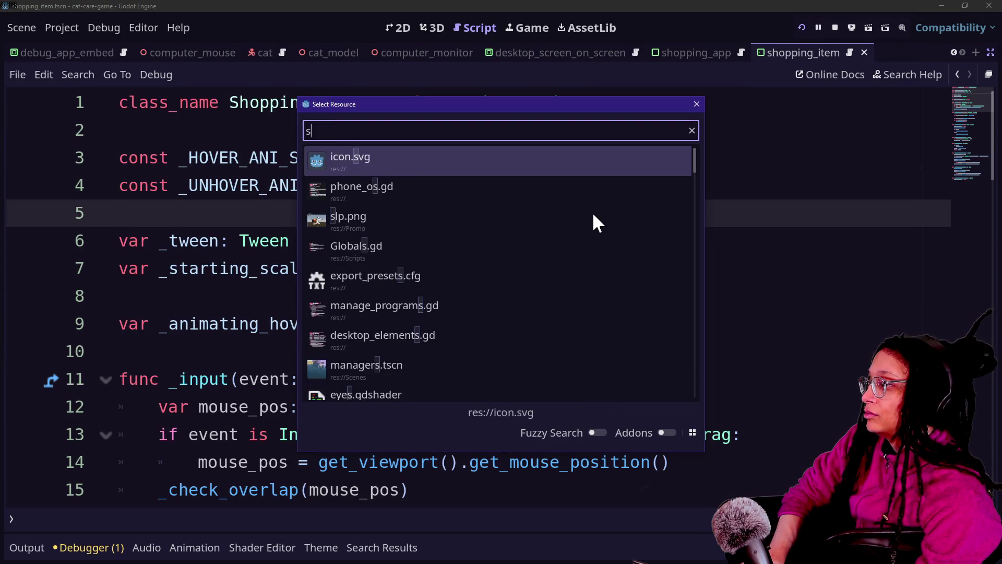
key(BackSpace)
text(opping)
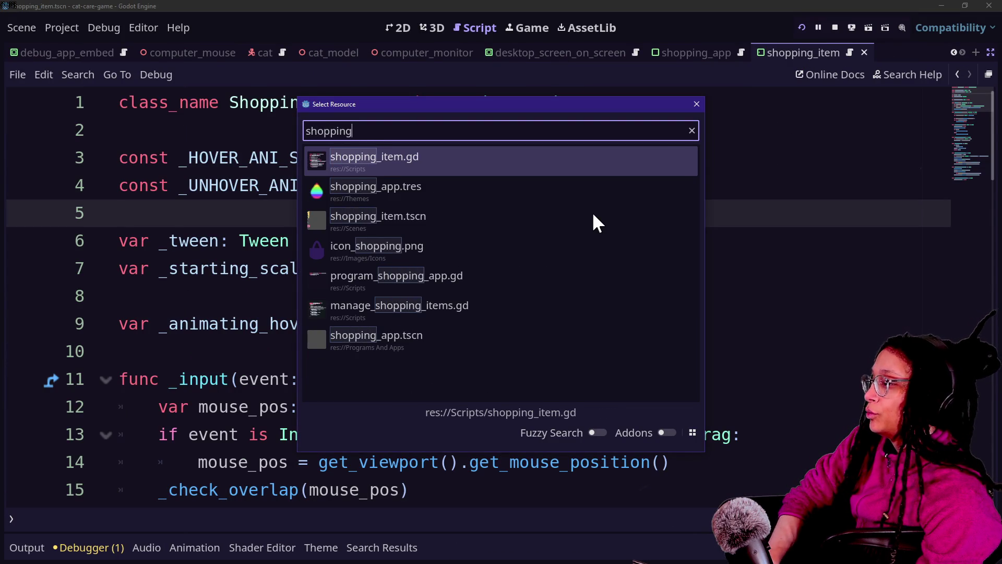
Step: Pick program_shopping_app.gd from the results and open it
key(Down)
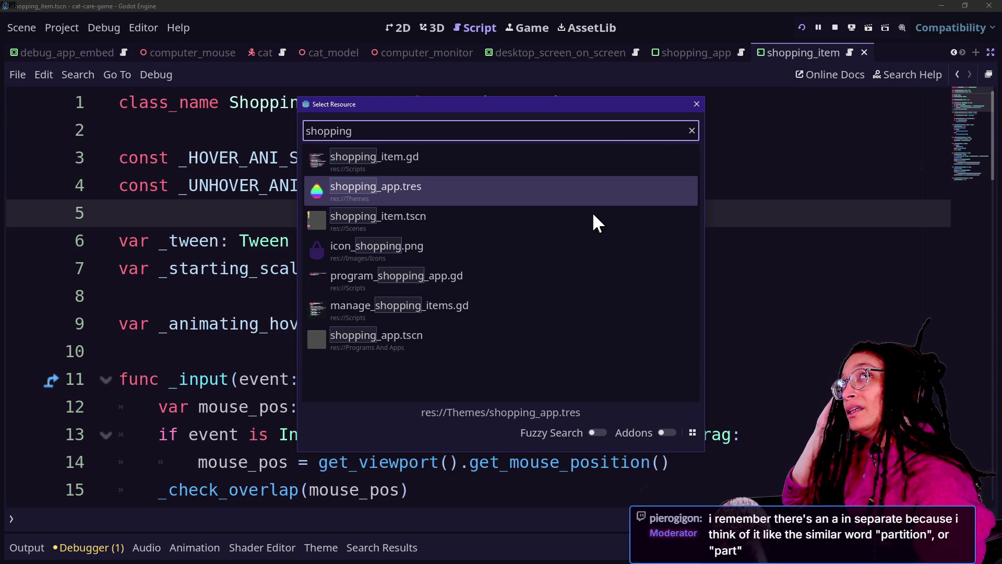
key(Down)
key(Up)
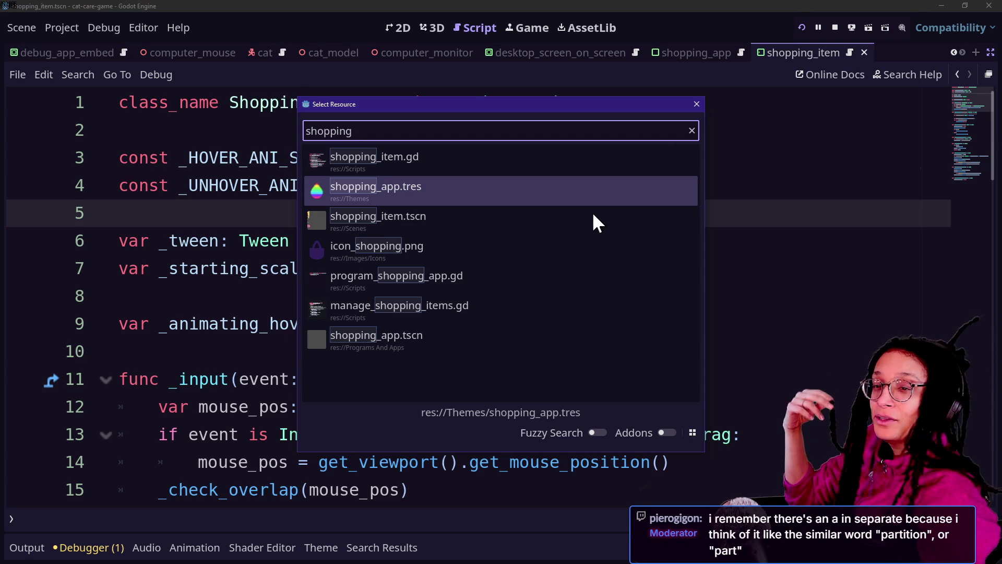
key(Down)
key(Up)
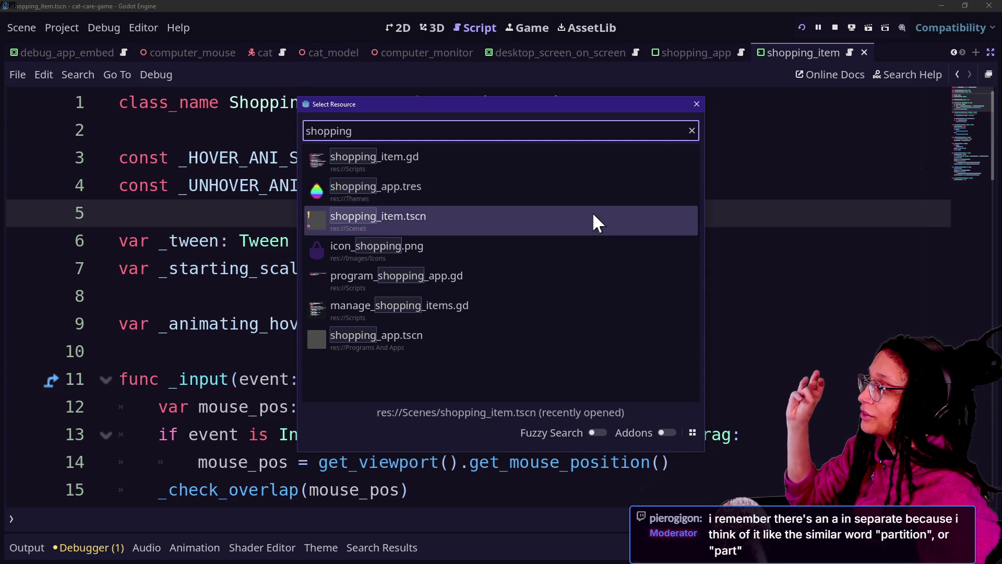
key(Down)
key(Up)
key(Up)
key(Down)
key(Down)
key(Down)
key(Up)
key(Down)
key(Down)
key(Down)
key(Up)
key(Return)
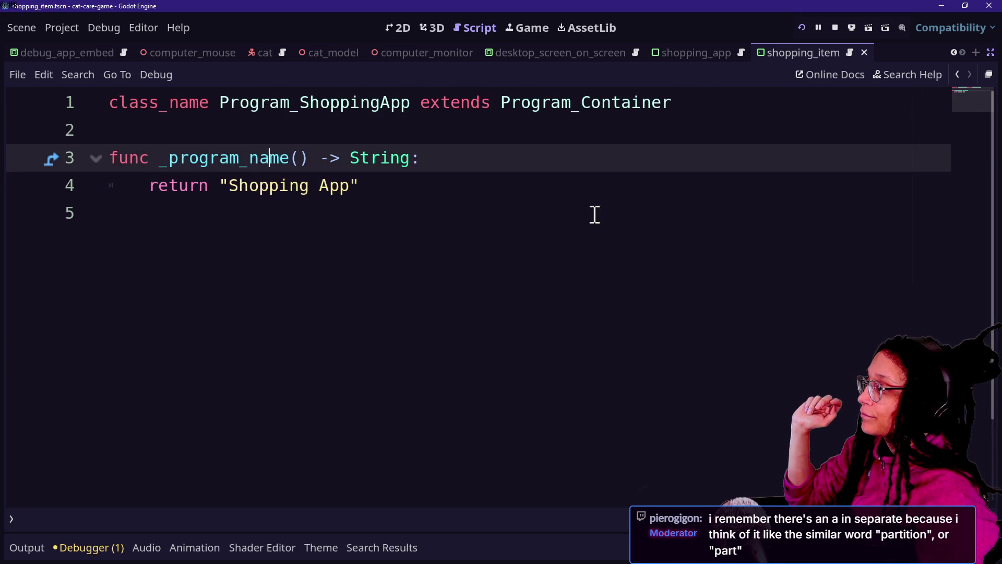
click(354, 311)
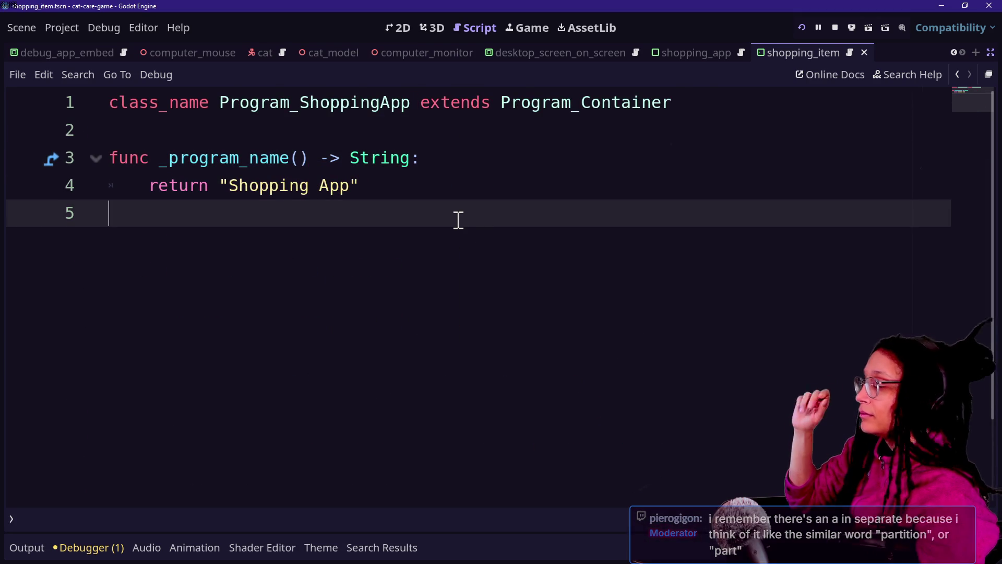
key(Return)
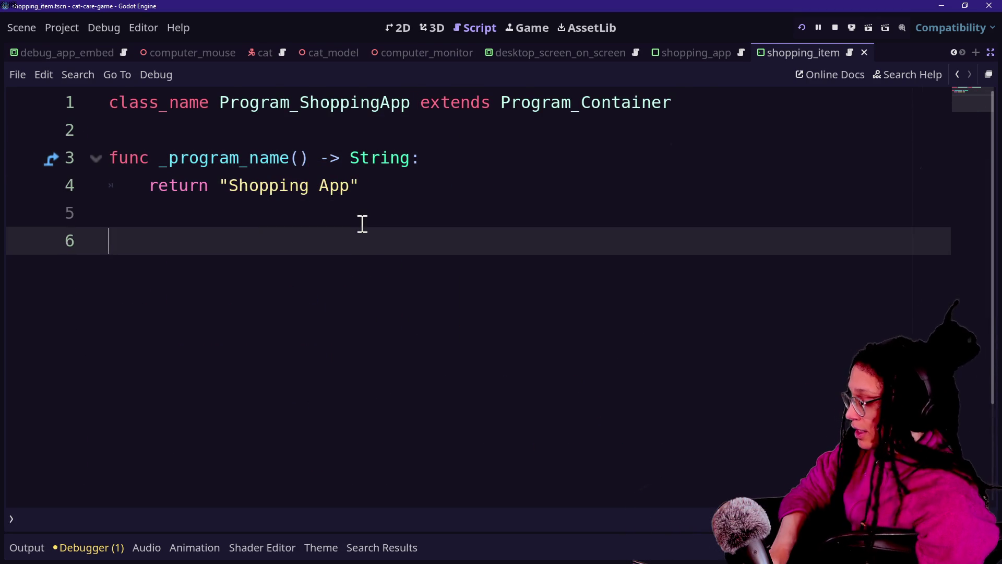
text(func _create_tween() -> Tween: 	if _tween: 		_tween.kill() 	_tween = create_tween() 	return _tween)
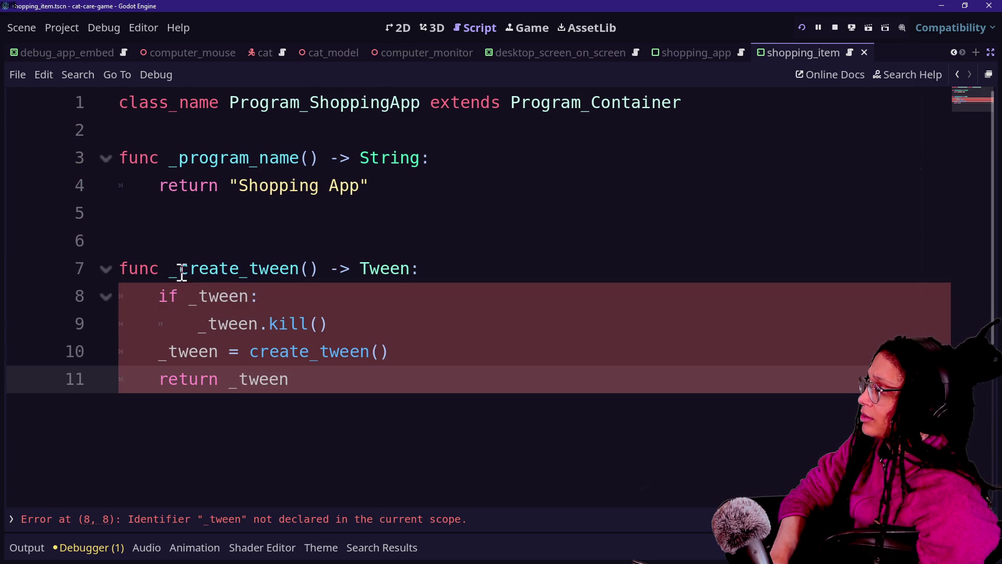
click(179, 268)
drag(179, 268, 230, 294)
click(324, 284)
click(178, 187)
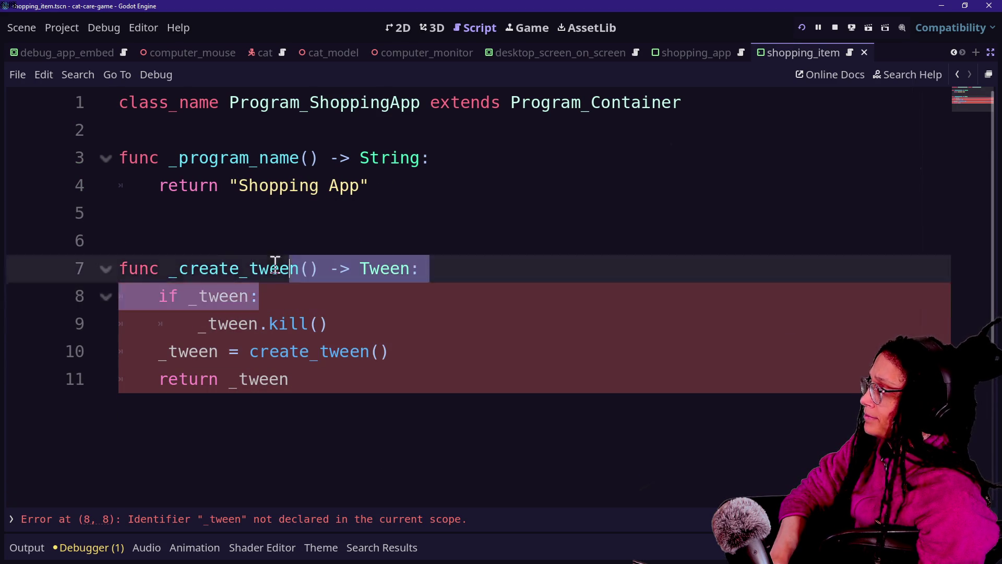
drag(115, 241, 387, 430)
key(BackSpace)
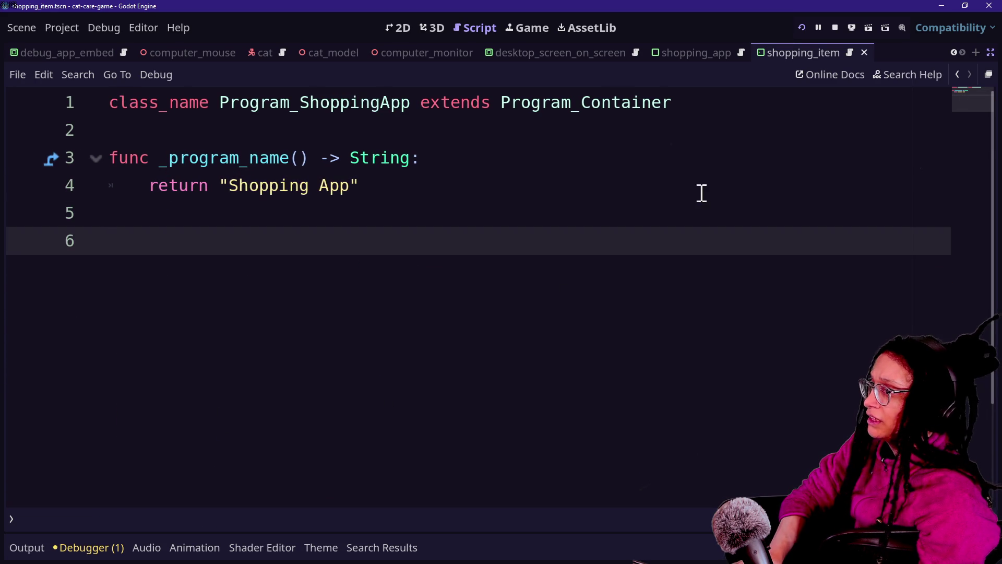
click(958, 76)
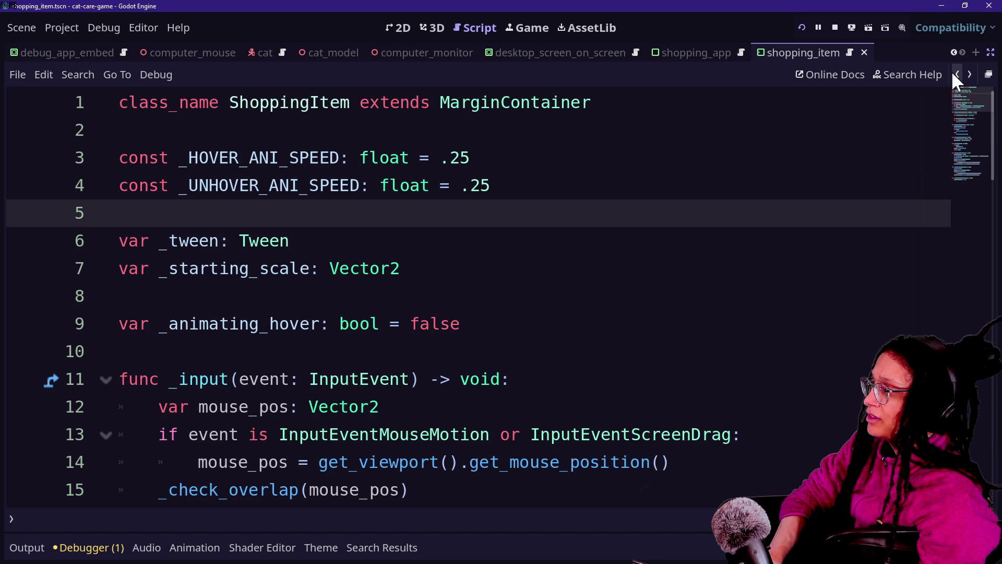
Step: Scroll through shopping_item.gd's input, overlap-check and hover-tween code, then place the cursor at line 8
scroll(461, 235, down, 1)
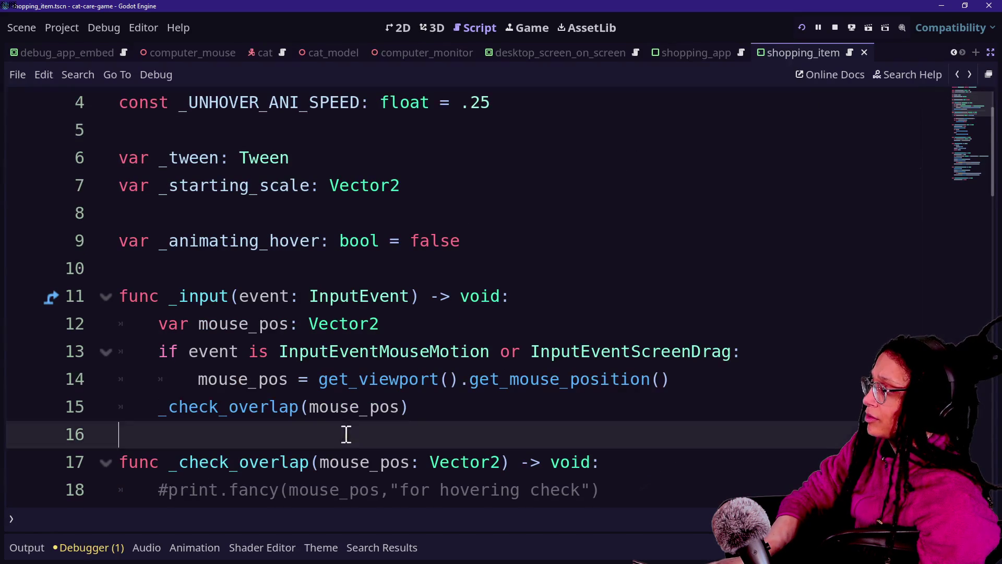
drag(347, 433, 316, 269)
scroll(426, 398, down, 5)
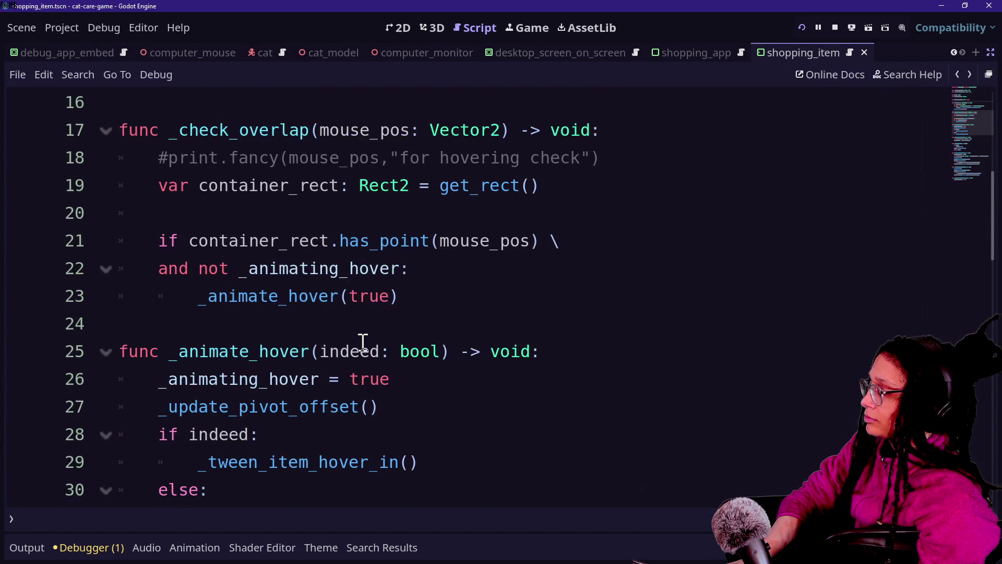
scroll(363, 342, down, 4)
scroll(287, 381, down, 2)
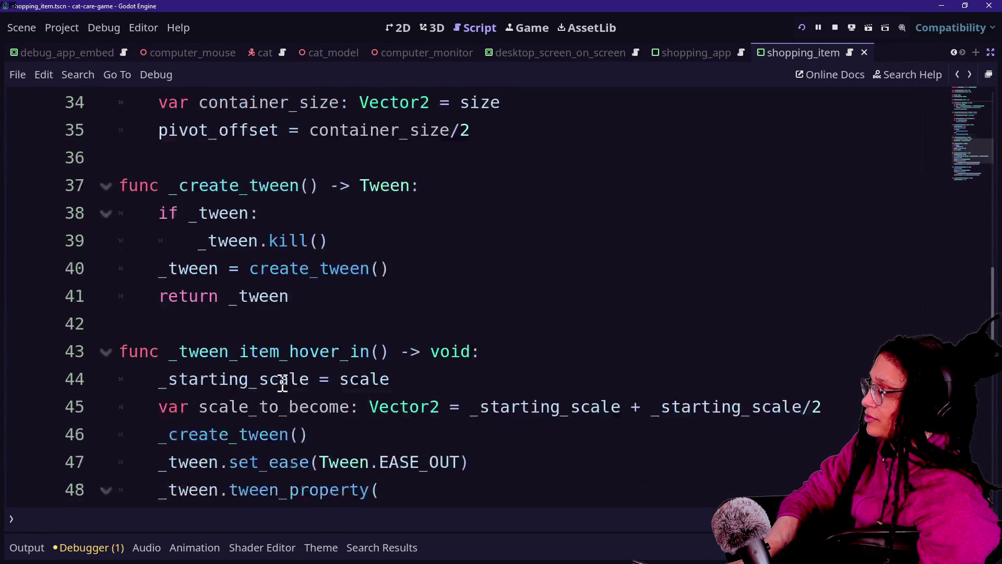
scroll(292, 388, down, 5)
drag(287, 351, 286, 214)
scroll(287, 214, up, 11)
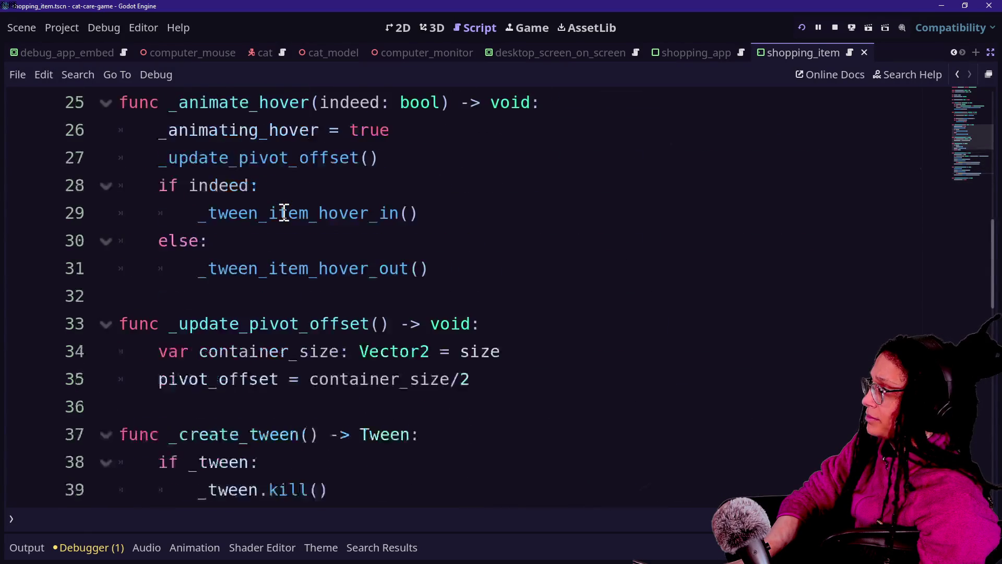
scroll(284, 213, up, 3)
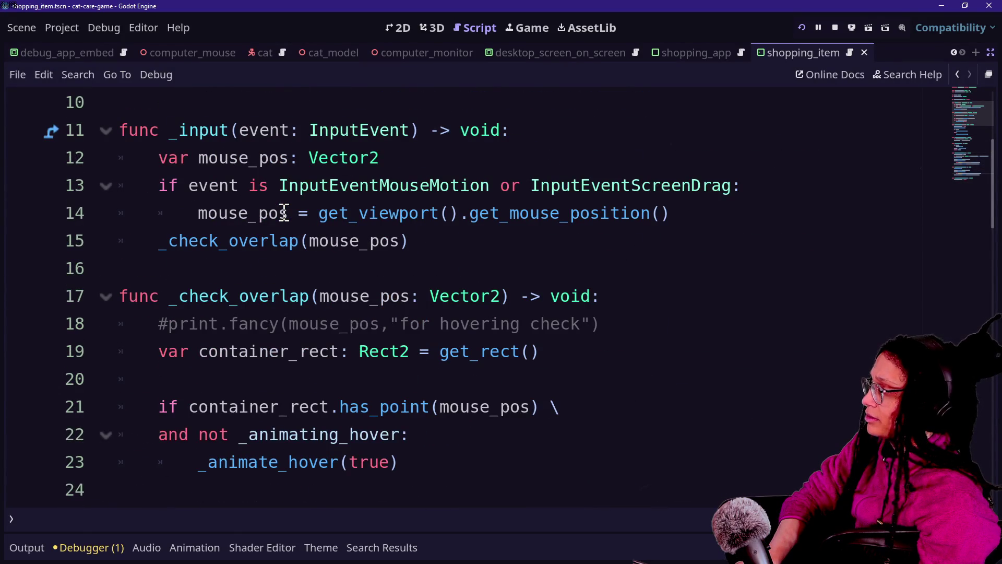
scroll(273, 217, up, 2)
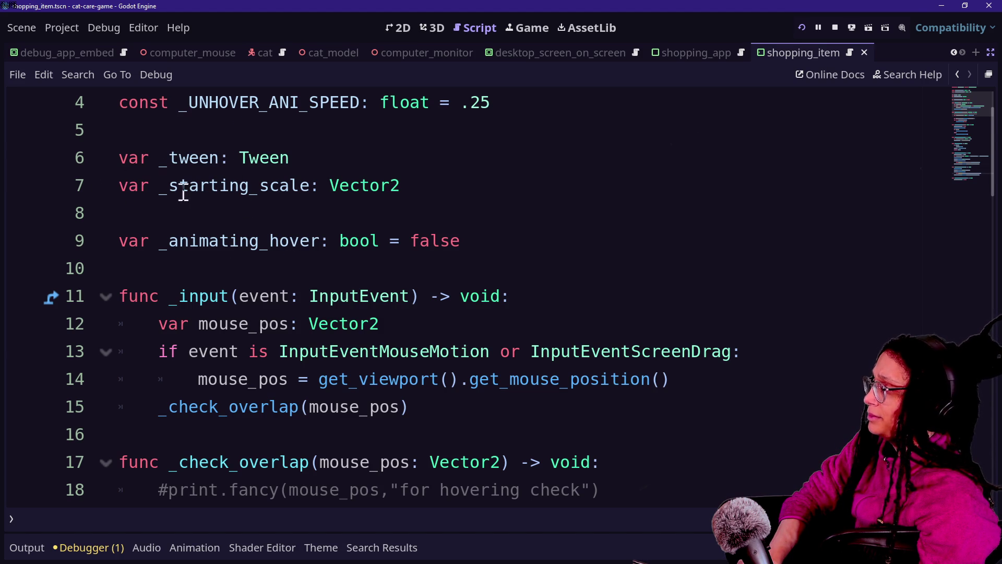
scroll(189, 159, up, 2)
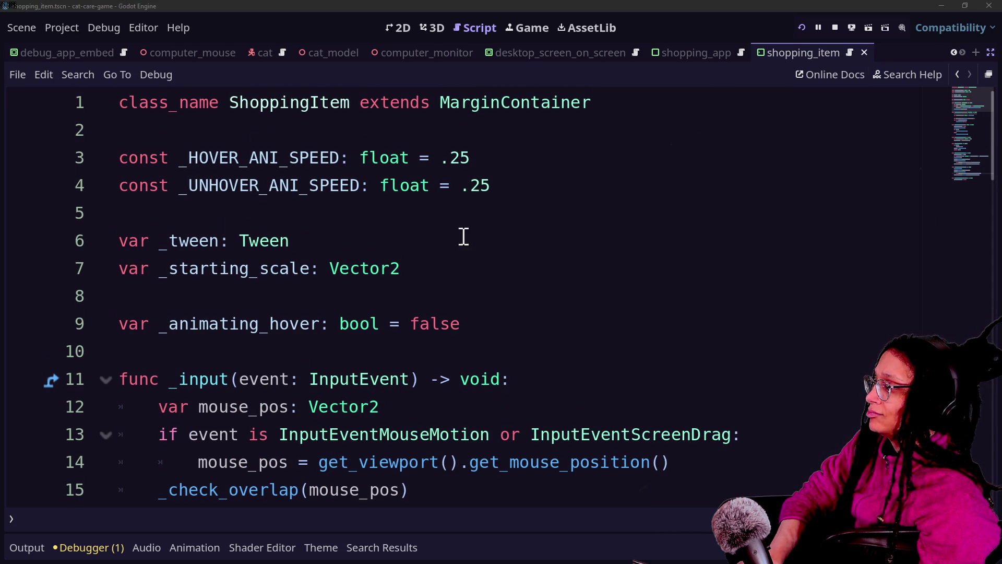
shift+click(219, 289)
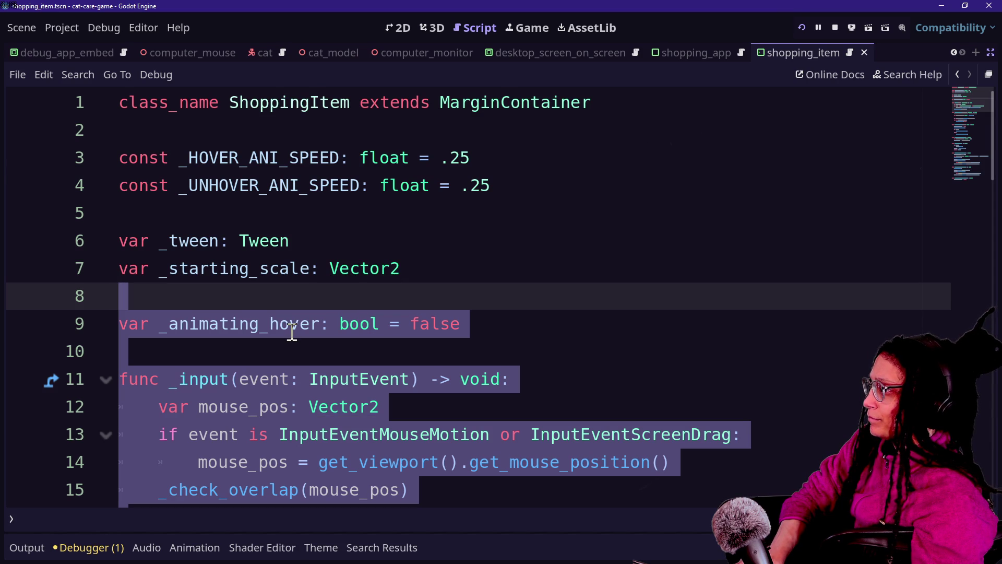
Step: Cut the code from line 8 onward, paste it back, and undo the change
key(ctrl+x)
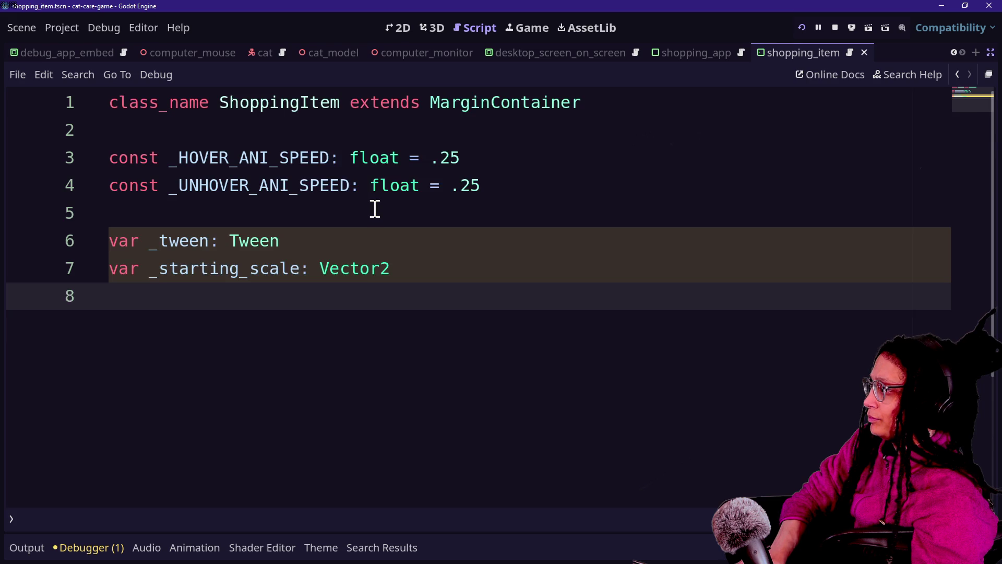
key(ctrl+v)
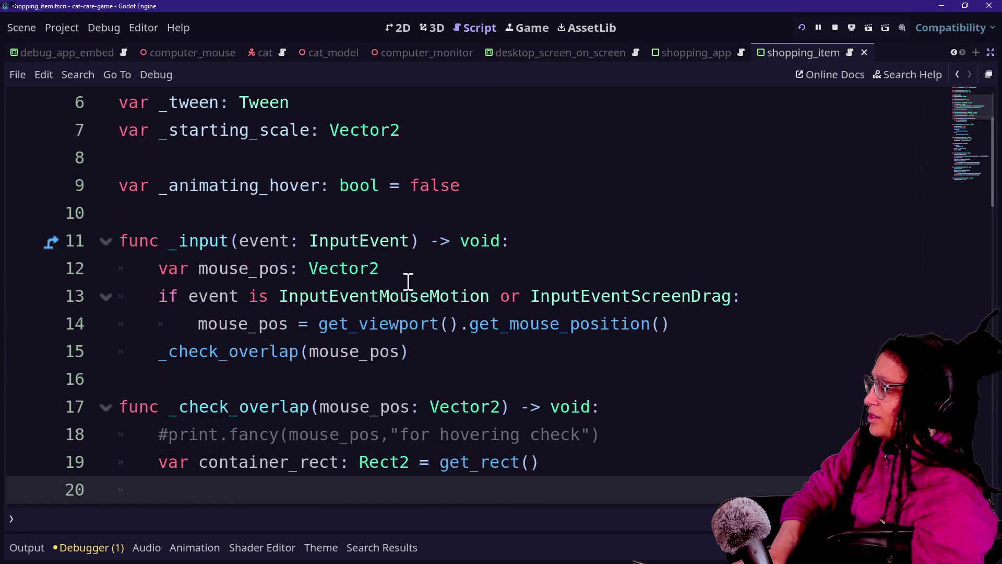
key(ctrl+z)
key(ctrl+z)
key(ctrl+z)
key(ctrl+z)
key(ctrl+z)
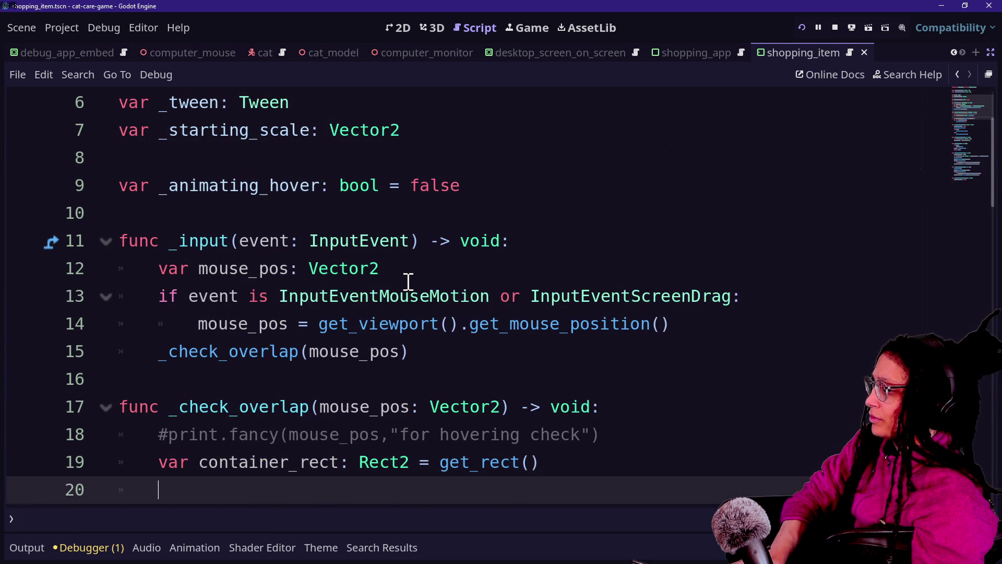
key(Return)
Step: Delete everything after the class_name line, save the script, and bring up Quick Open
scroll(408, 282, down, 18)
click(311, 171)
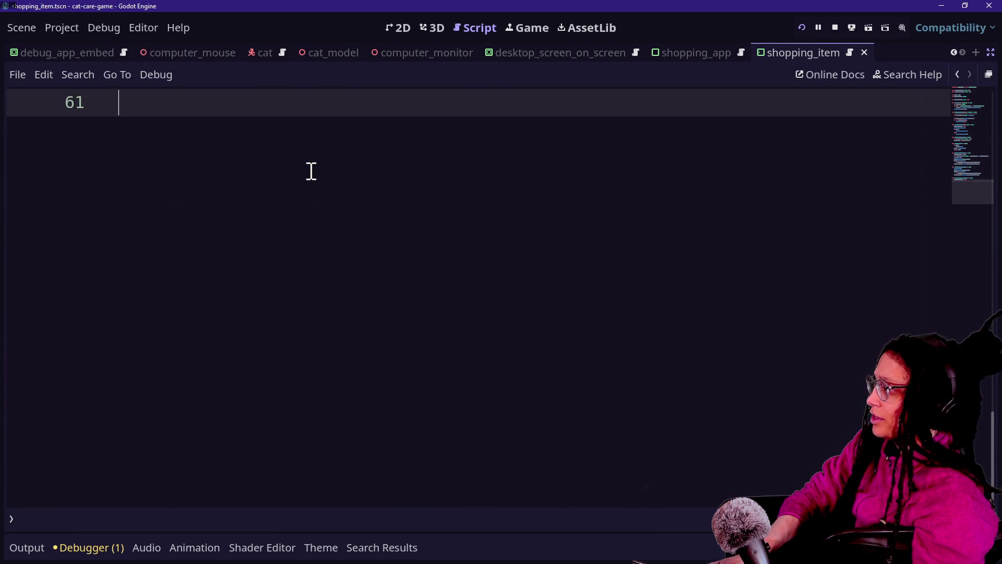
scroll(312, 171, up, 20)
shift+click(302, 130)
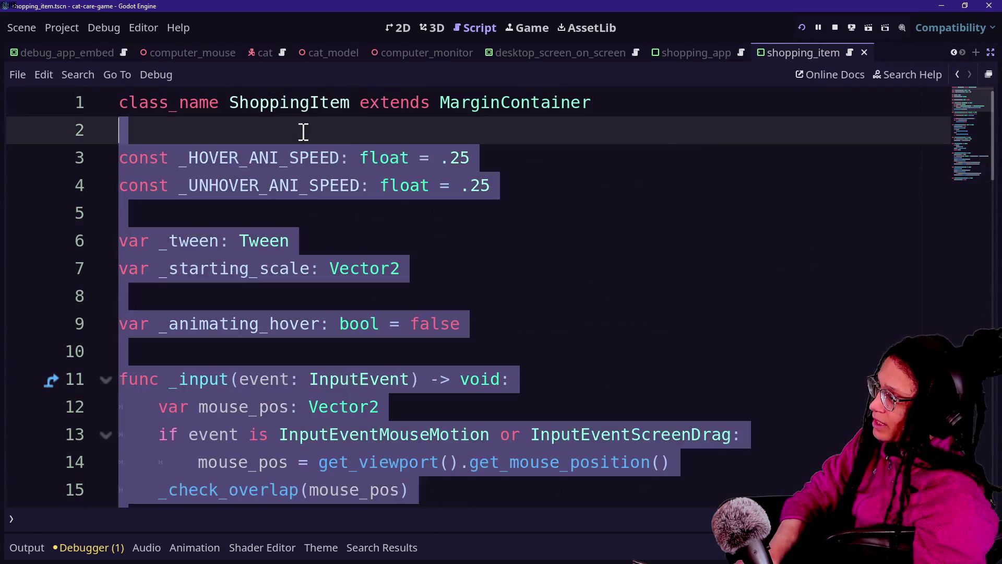
key(BackSpace)
key(BackSpace)
key(ctrl+s)
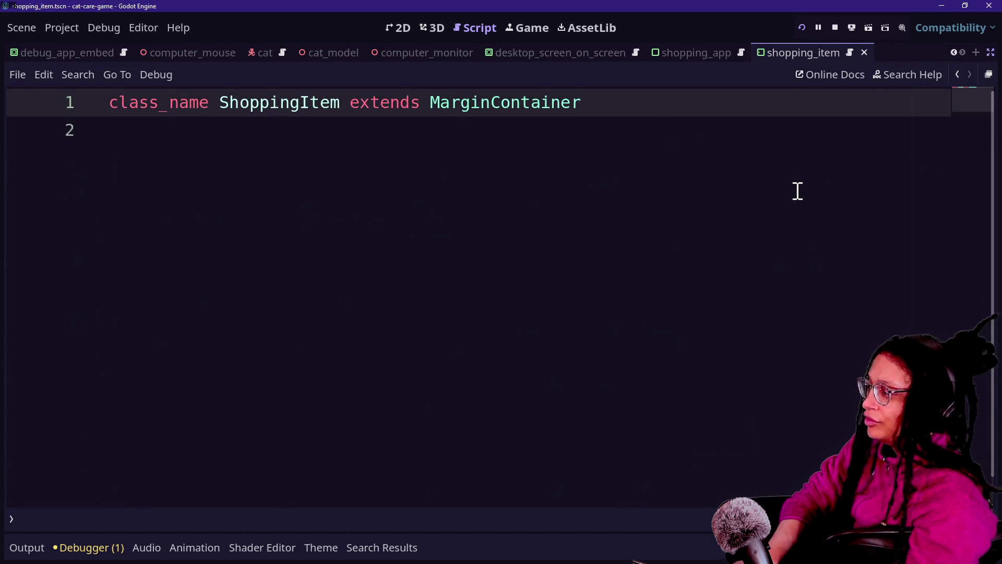
key(alt+shift+o)
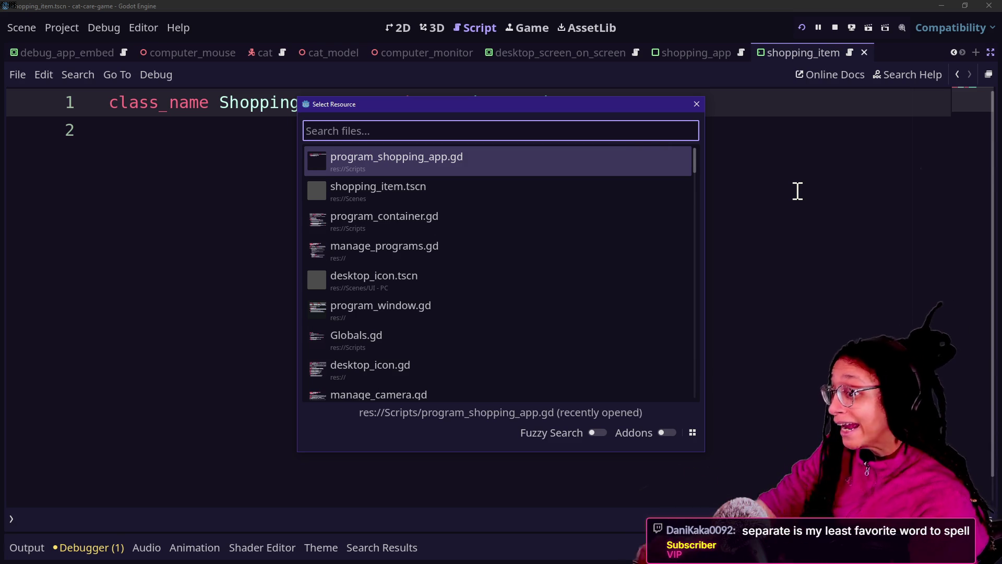
key(Down)
key(Up)
key(Down)
key(Up)
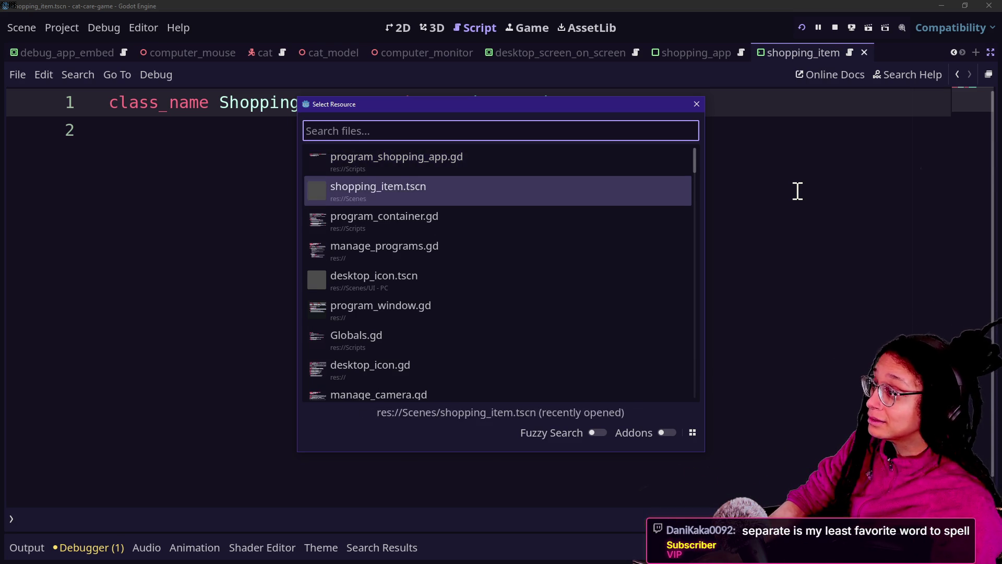
key(Down)
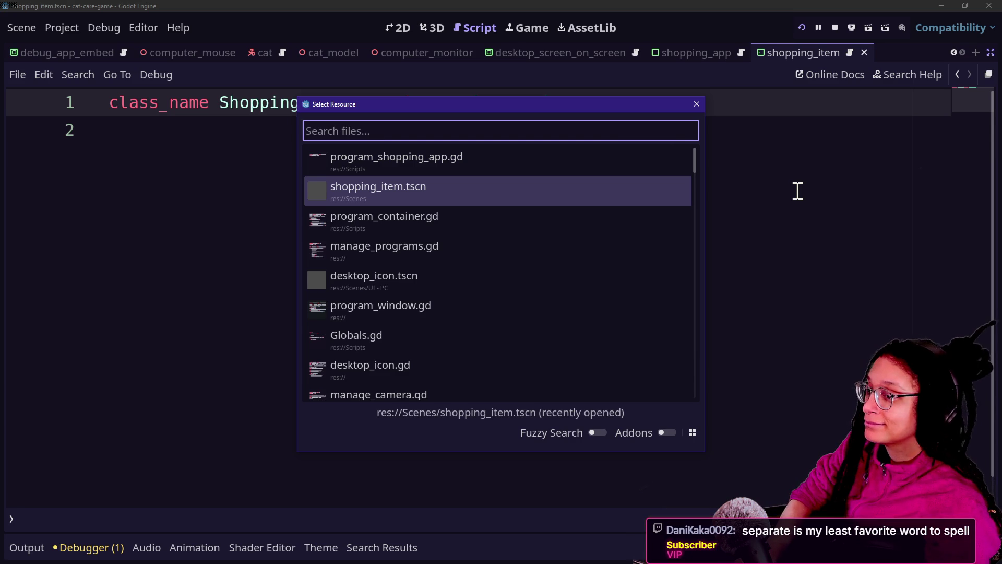
key(Down)
key(Up)
key(Down)
key(Up)
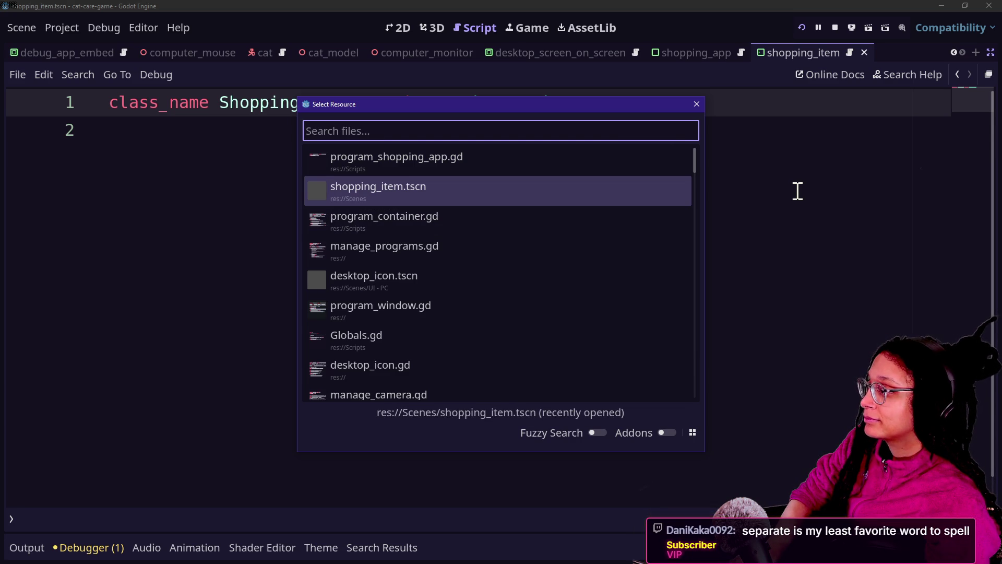
key(Down)
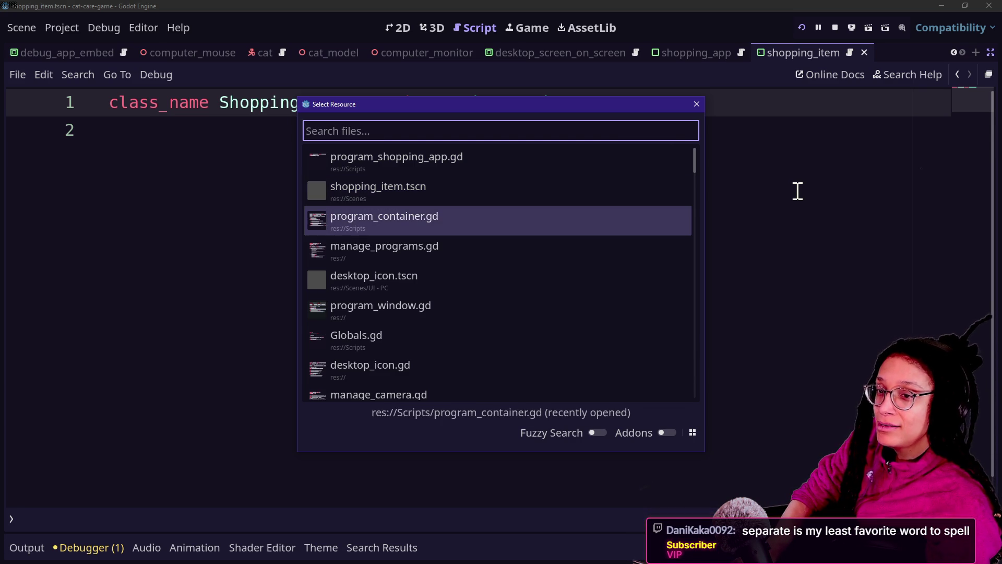
key(Down)
key(Up)
key(Down)
key(Up)
key(Up)
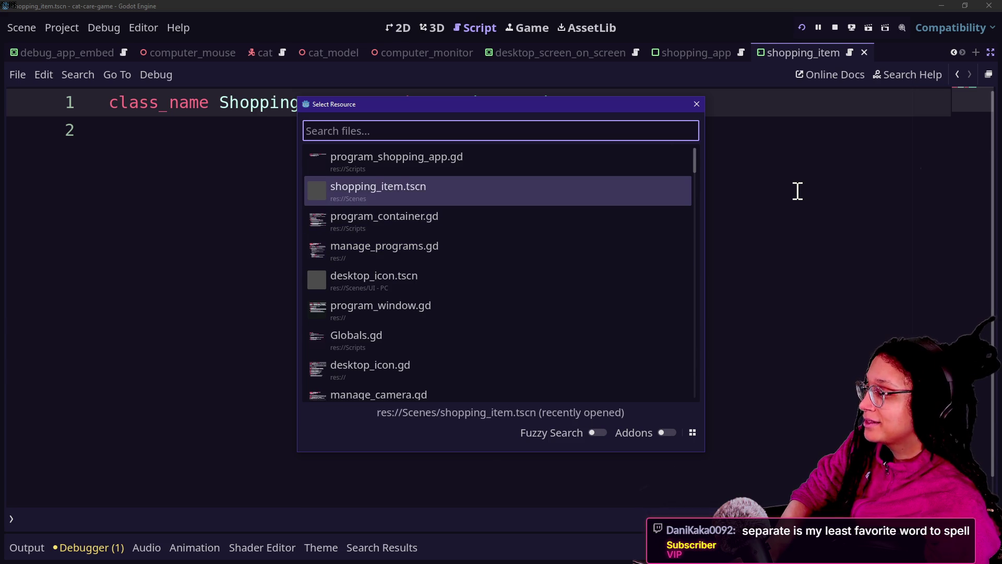
key(Down)
key(Up)
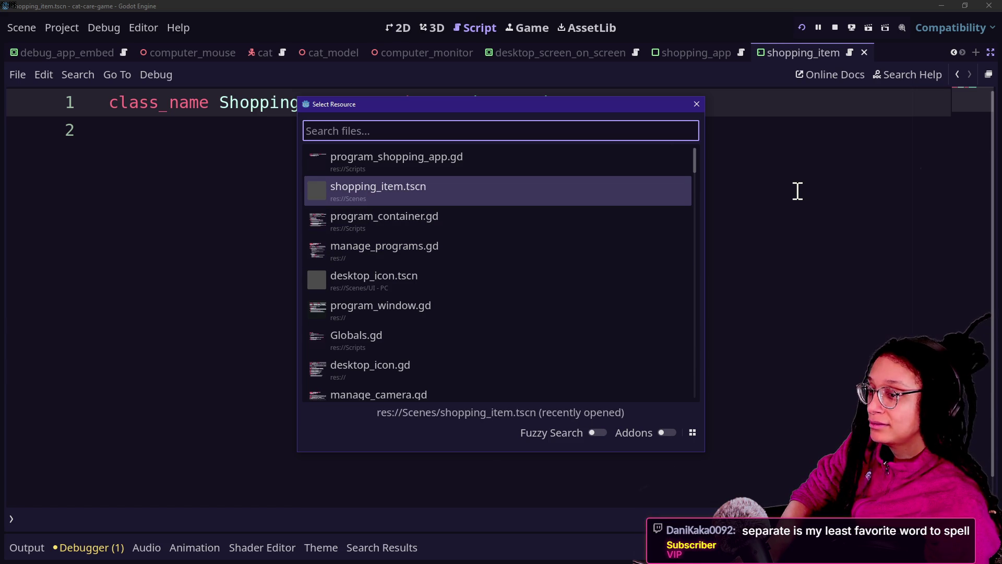
key(Down)
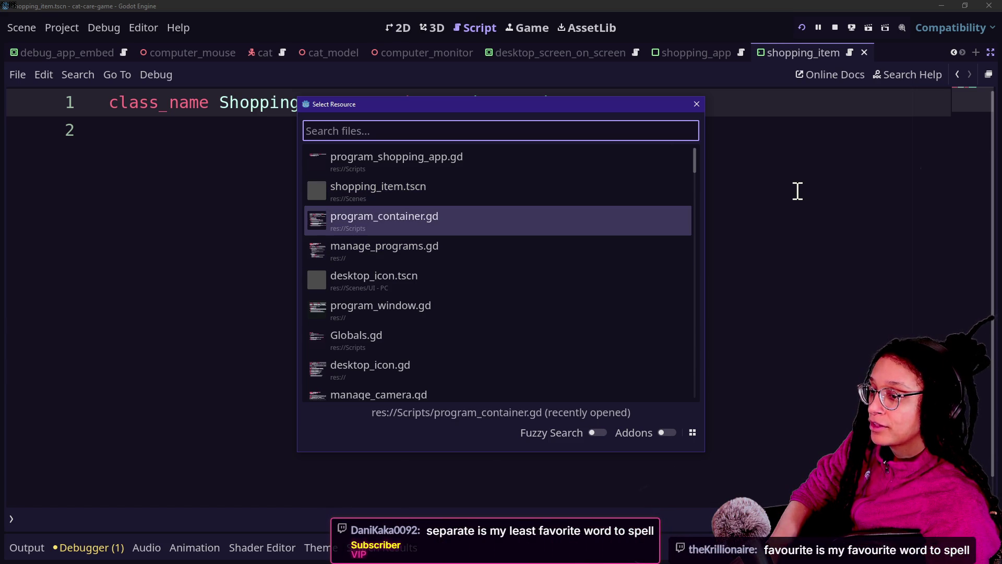
key(Down)
key(Up)
key(Up)
key(Down)
key(Down)
key(Up)
key(Down)
key(Up)
key(Up)
key(Down)
key(Down)
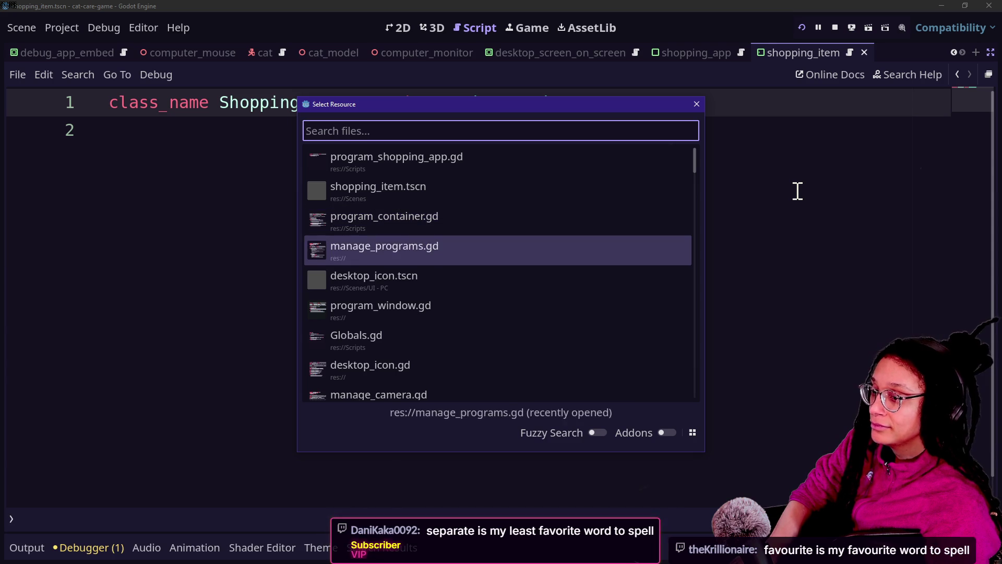
key(Down)
key(Up)
key(Up)
key(Down)
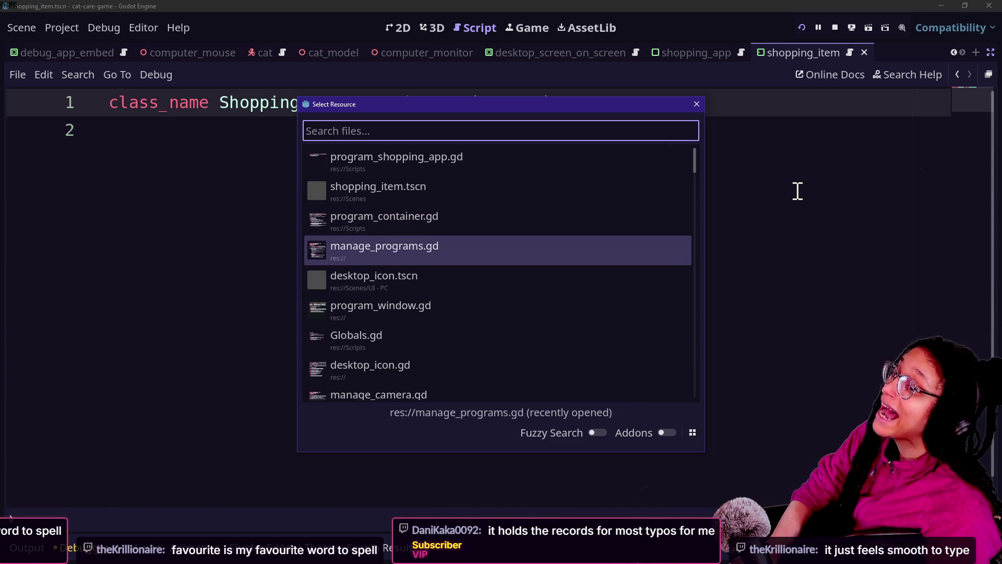
key(Up)
key(Up)
key(Down)
key(Down)
key(Up)
key(Up)
key(Up)
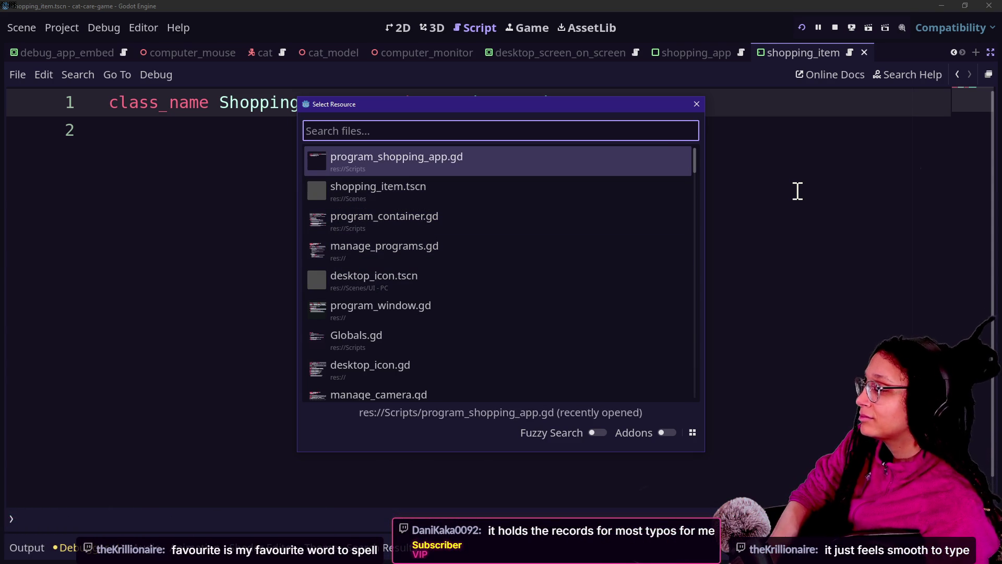
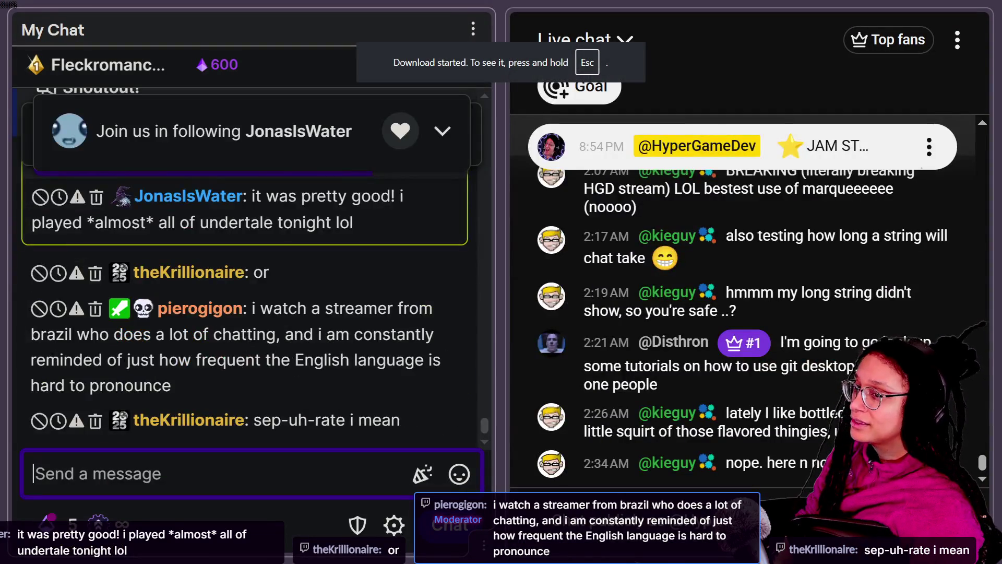
Step: Switch past Notepad and the Canva design to the itch.io CSS guide browser tab
key(alt+Tab)
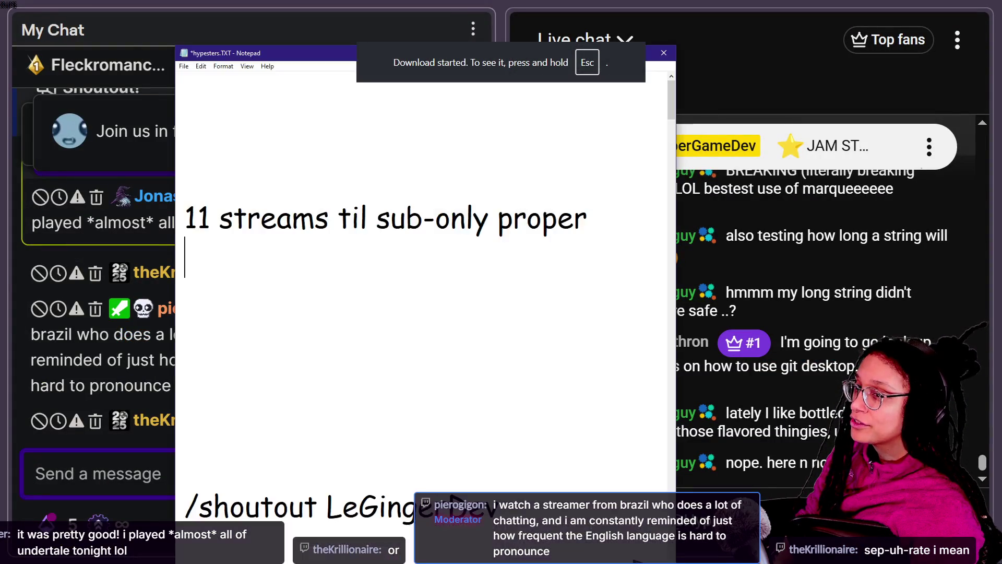
key(alt+Tab)
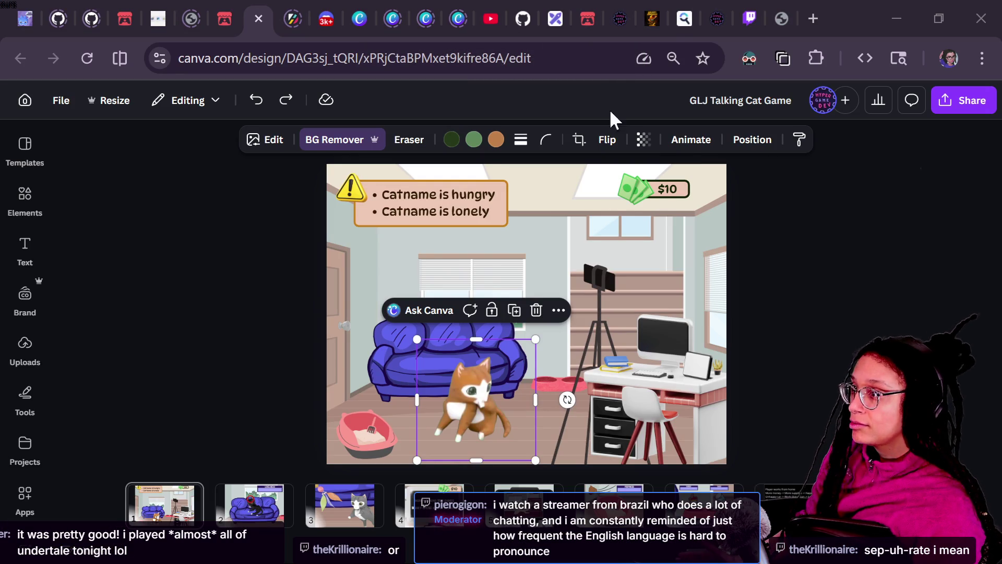
click(593, 7)
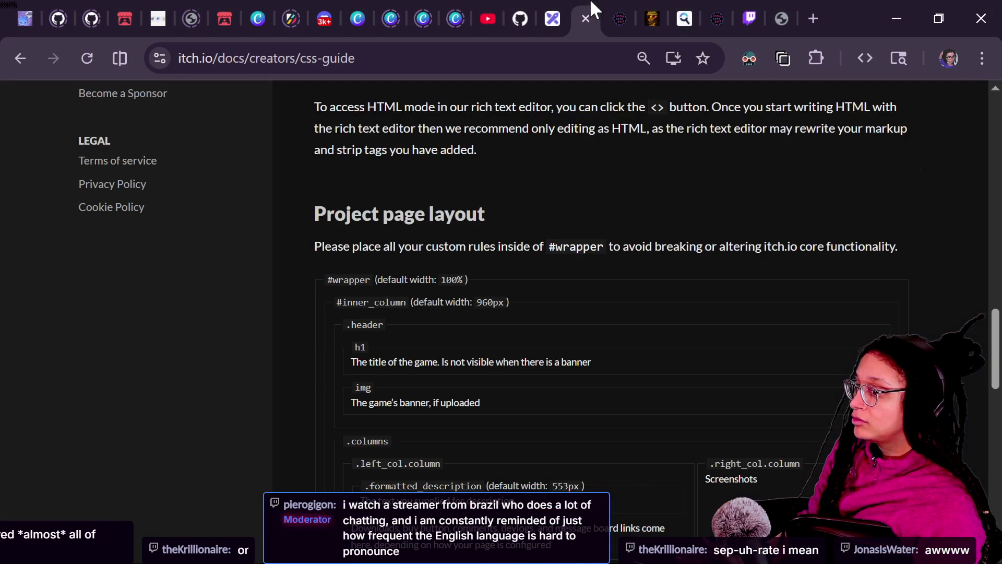
Step: Open the March Game-like Jam page, copy its URL, and send it in the stream chat
scroll(336, 259, up, 15)
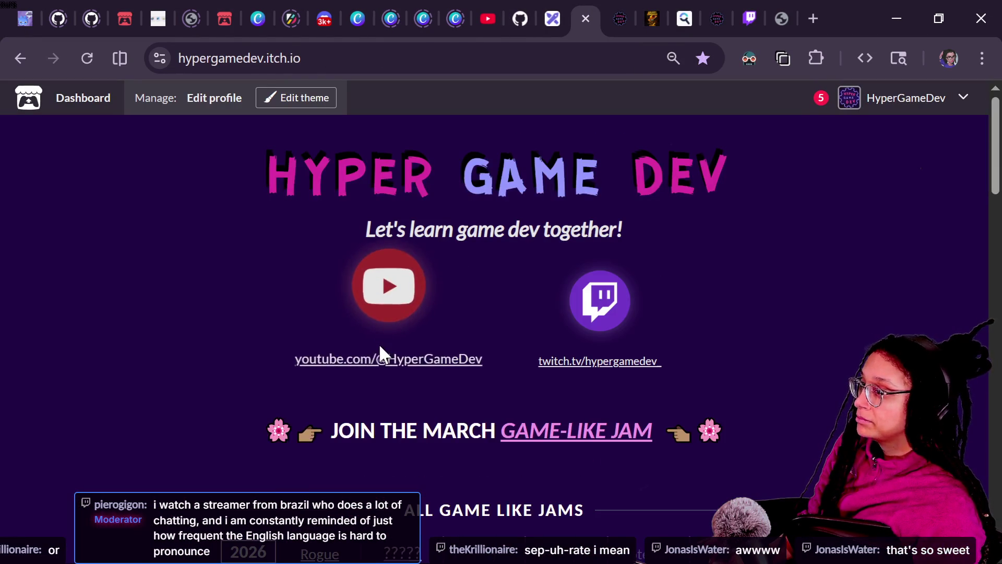
click(524, 444)
click(277, 58)
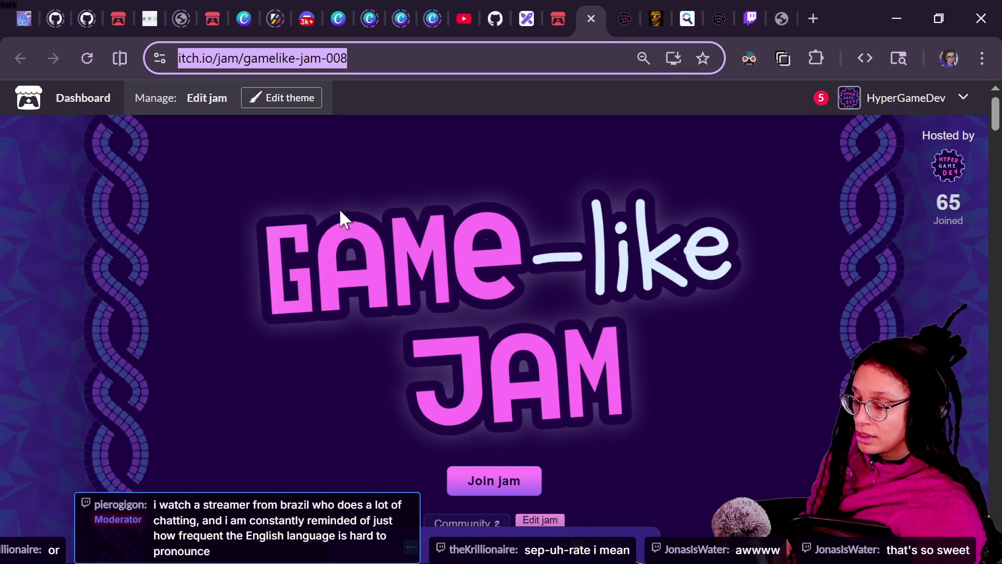
key(ctrl+c)
key(alt+Tab)
key(ctrl+v)
key(Return)
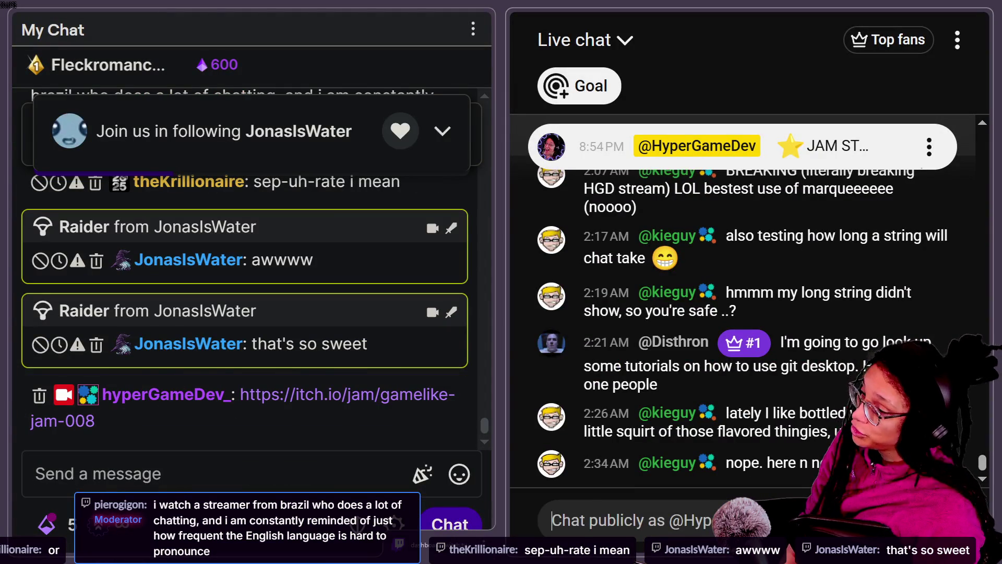
key(alt+Tab)
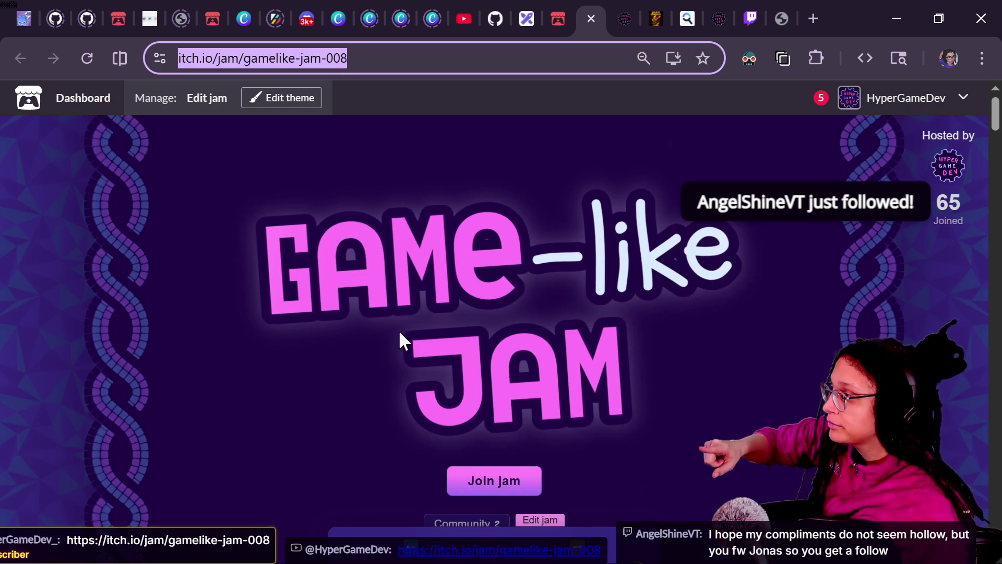
Step: Step back through the Rogue, Tamagotchi, Granny, SkiFree and Puyo Puyo jams to Bloons TD
click(365, 517)
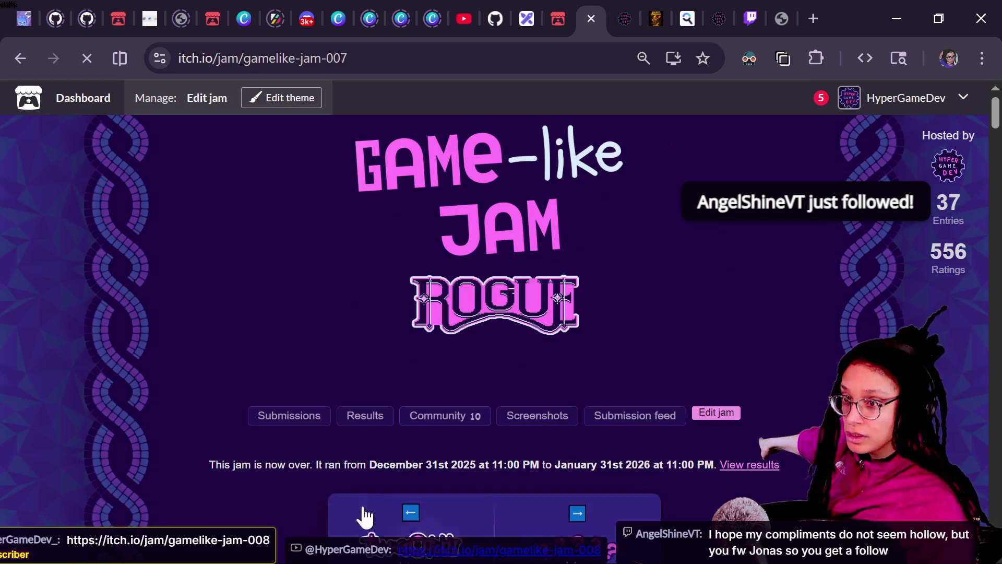
click(411, 522)
click(411, 522)
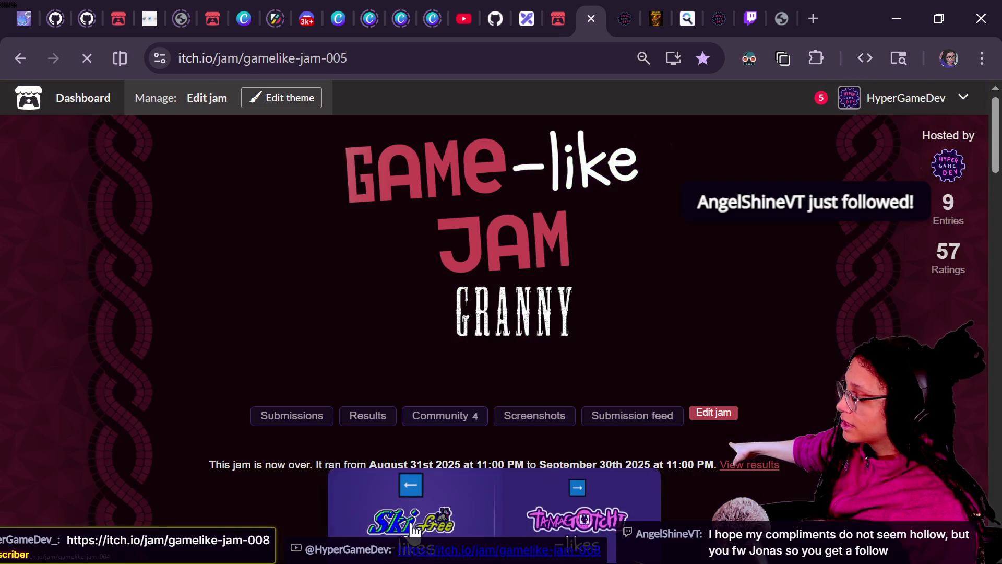
click(412, 522)
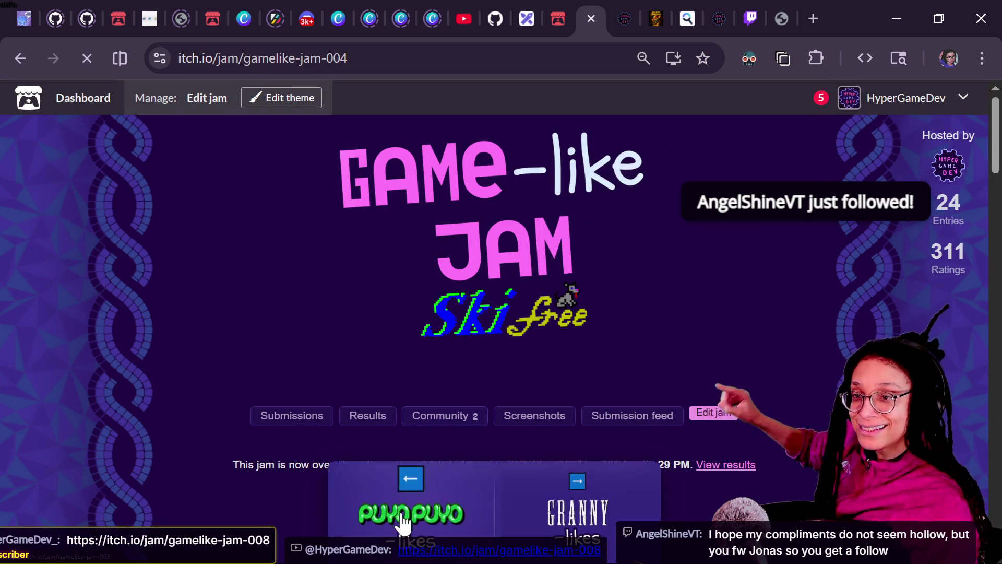
click(412, 522)
click(418, 522)
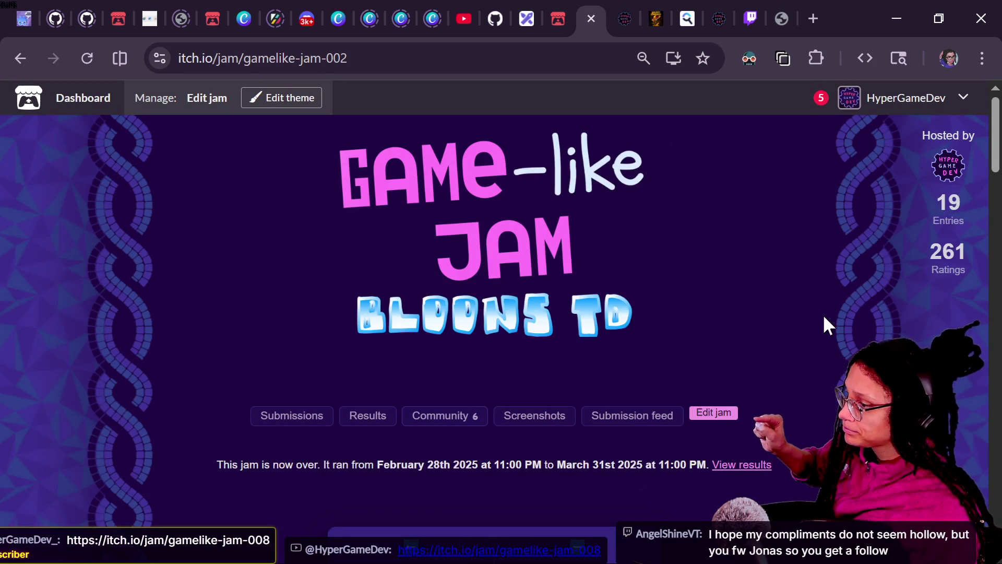
Step: Open the Ghost Buskers winning entry and select its page address
scroll(823, 314, down, 8)
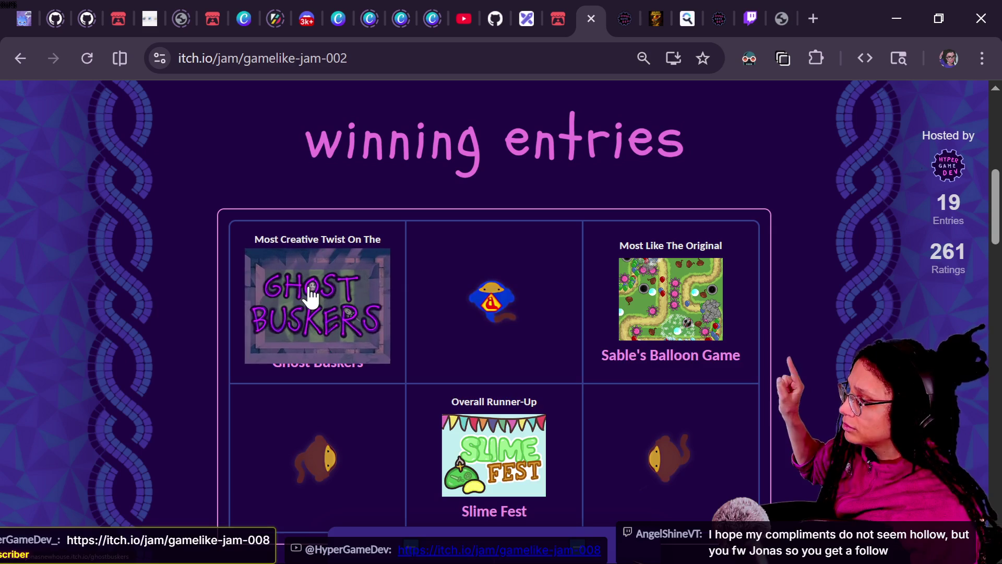
click(328, 337)
click(319, 52)
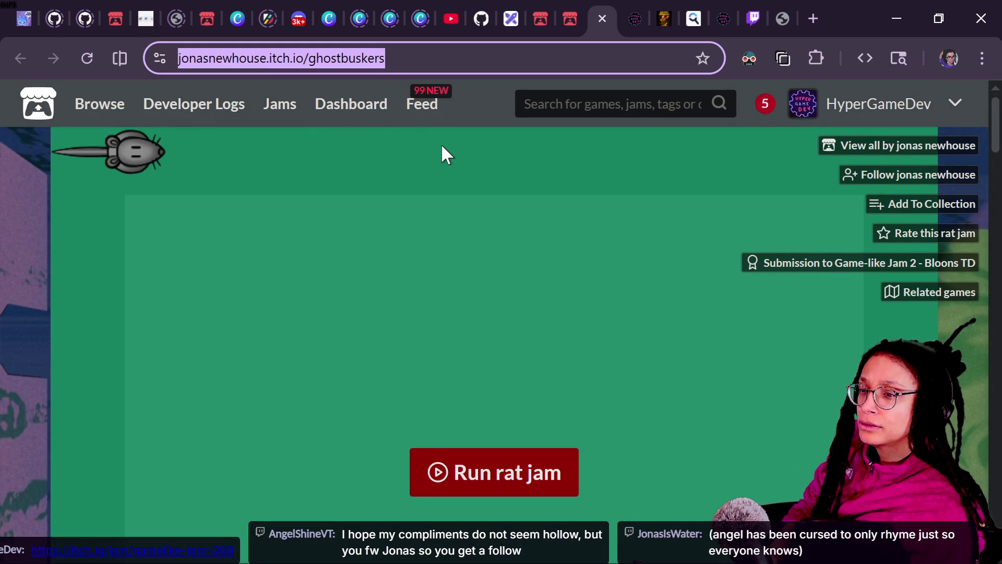
Step: Load the Ghost Buskers page in Firefox from the copied address
key(alt+Tab)
key(ctrl+l)
key(ctrl+v)
key(Return)
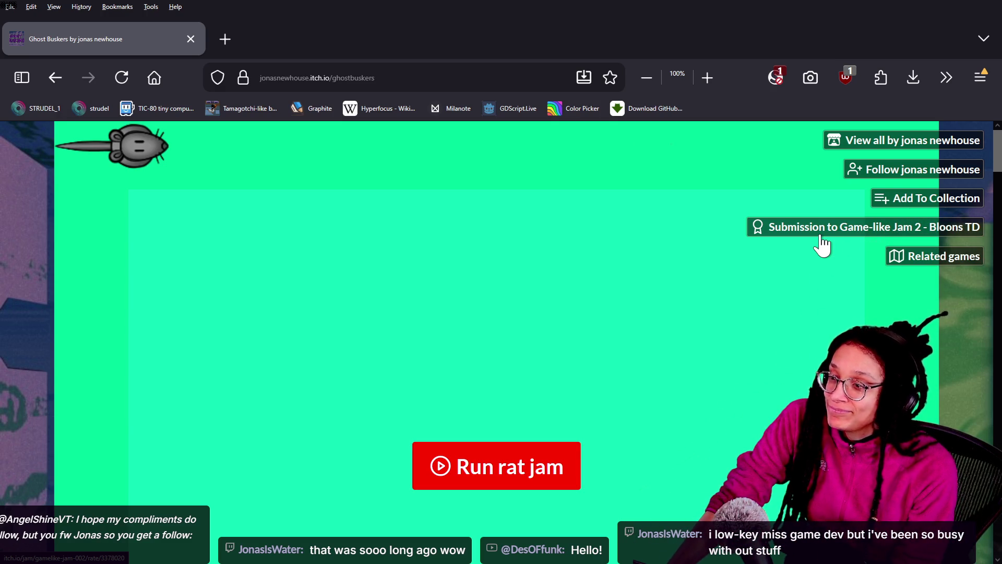
Step: Run the Ghost Buskers game and show it full screen
click(520, 472)
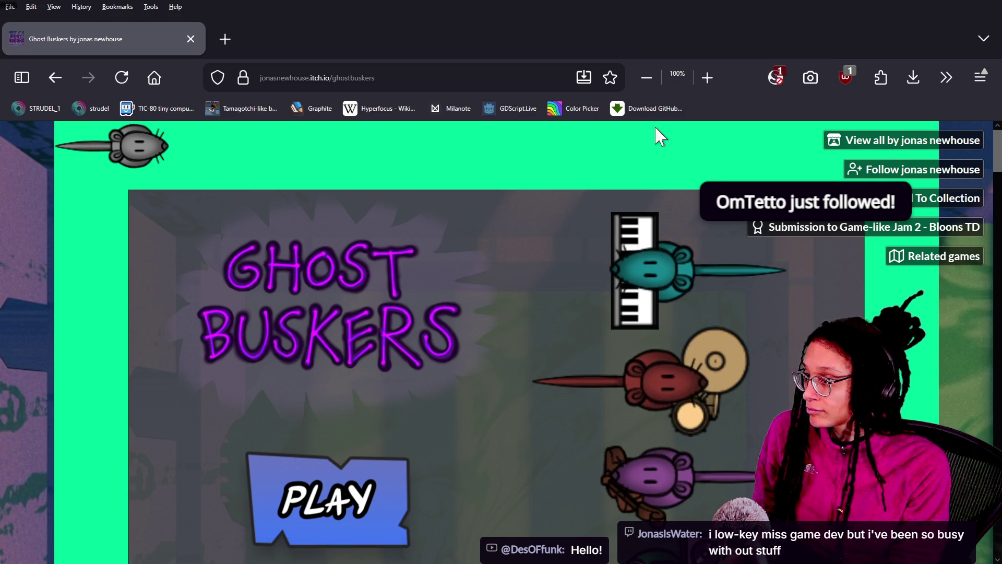
scroll(980, 402, down, 5)
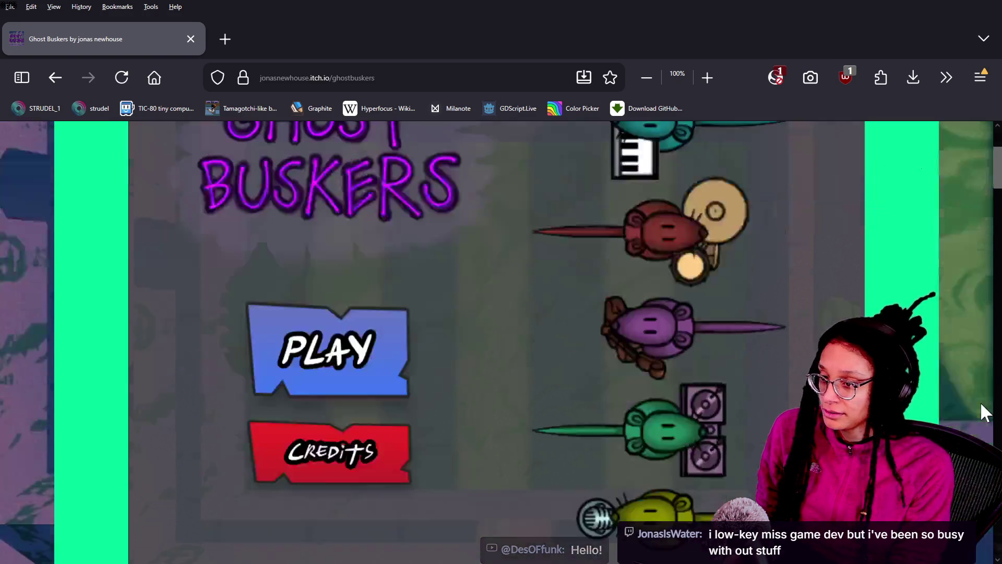
click(864, 482)
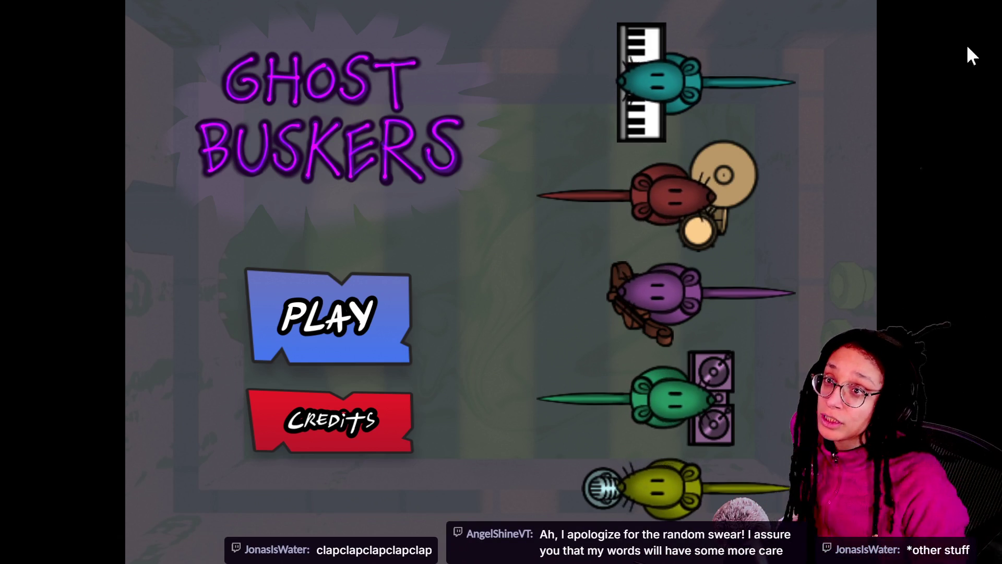
key(F11)
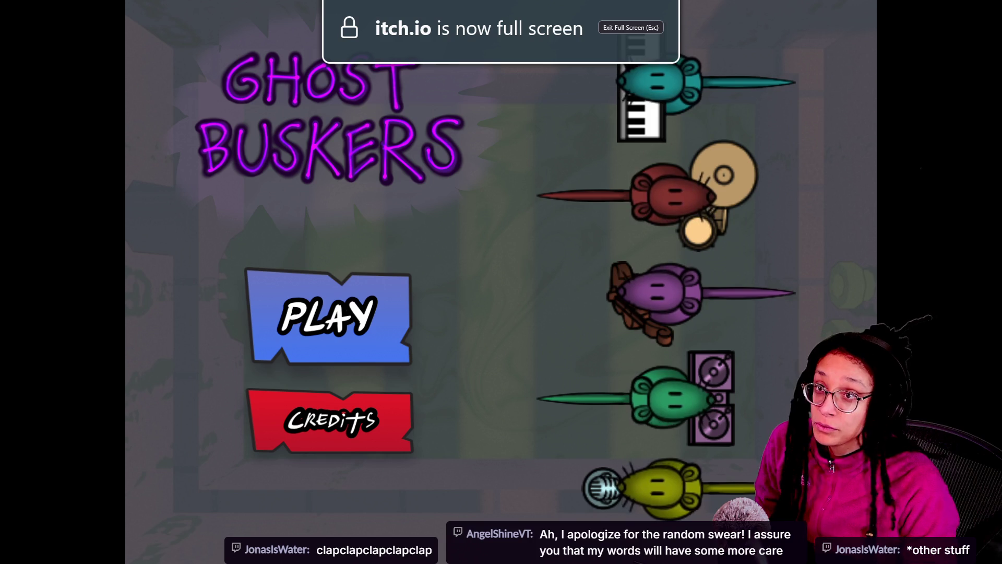
Step: Drag the captions window off screen and exit full screen mode
drag(647, 291, 595, 240)
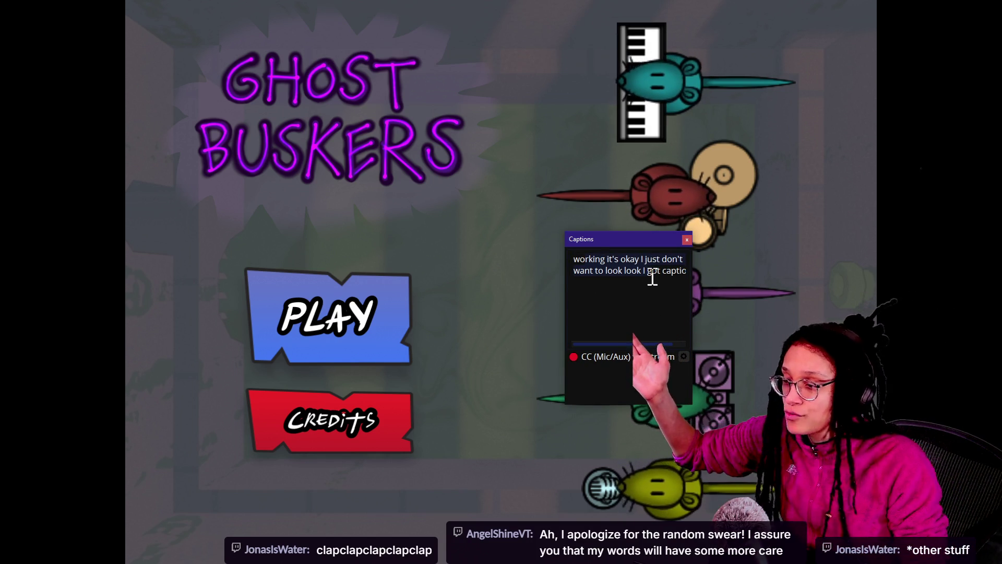
mouse_move(615, 249)
mouse_down()
mouse_move(912, 196)
mouse_move(1001, 194)
mouse_up()
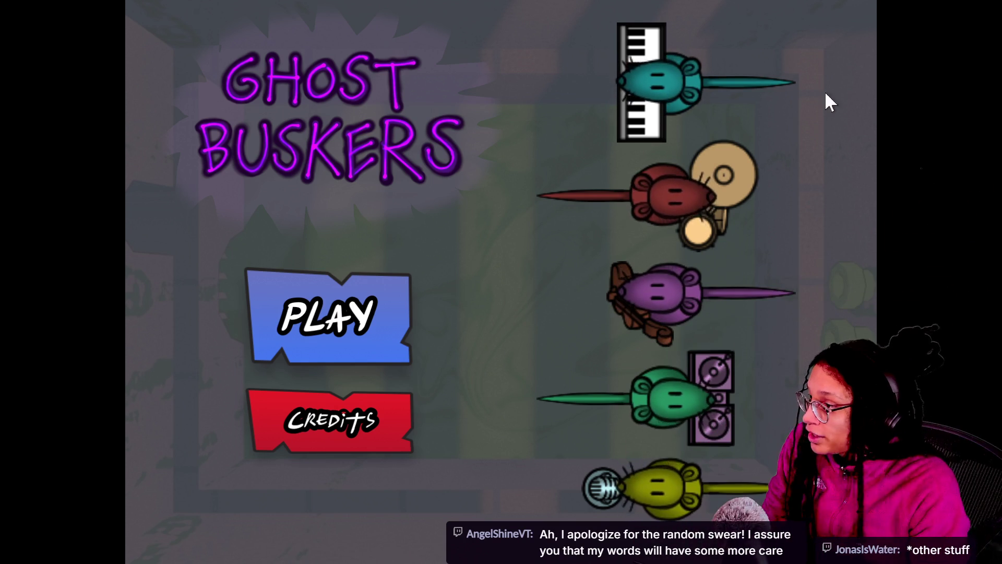
key(Escape)
Step: Scroll the Ghost Buskers page to show its Credits option and open level selection
right_click(106, 62)
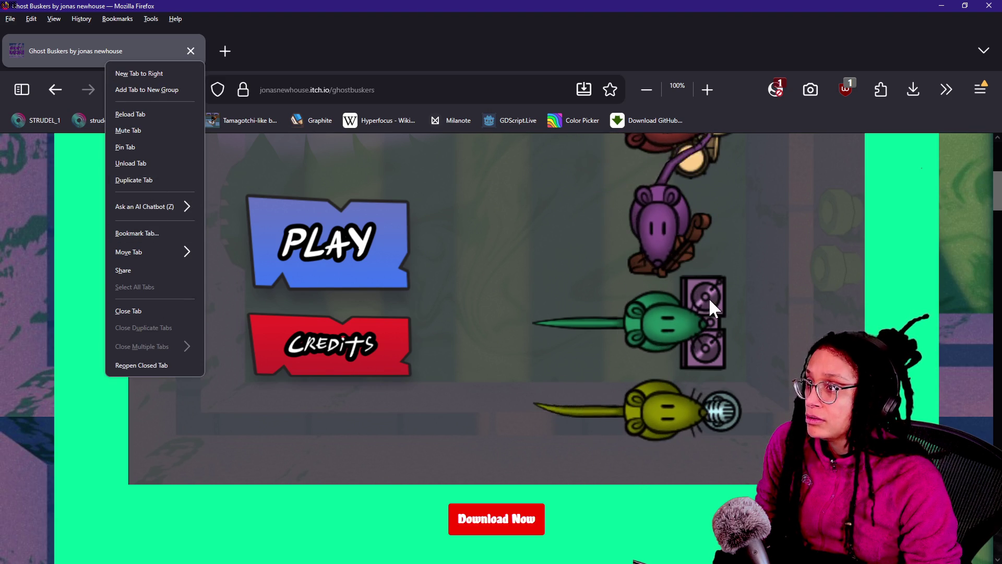
click(900, 233)
scroll(899, 235, up, 5)
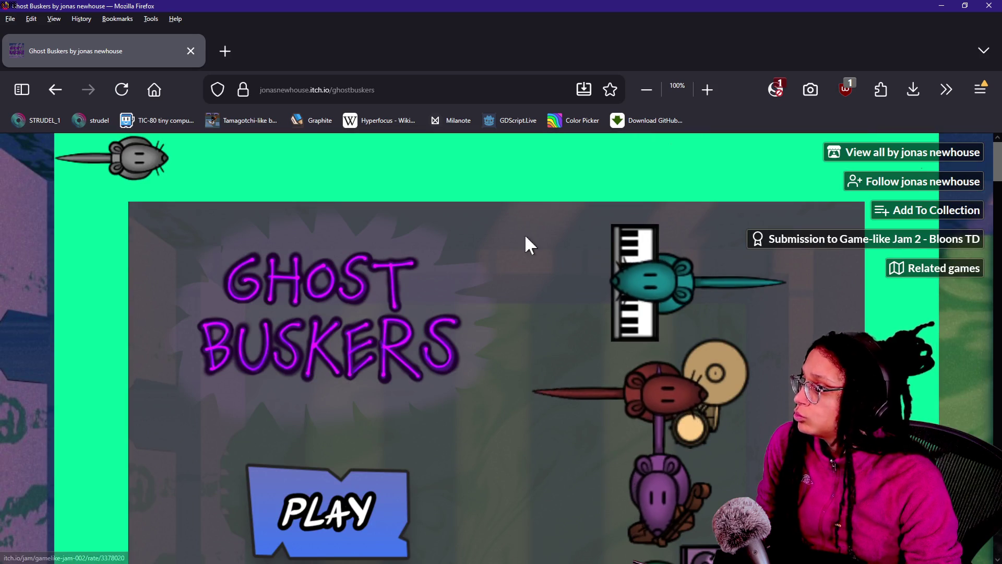
scroll(660, 411, down, 7)
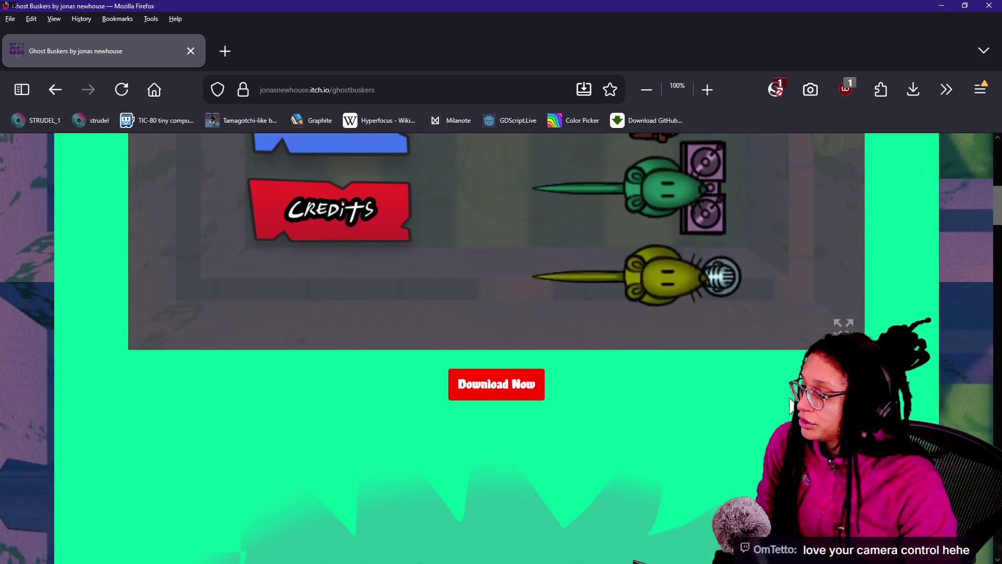
click(843, 326)
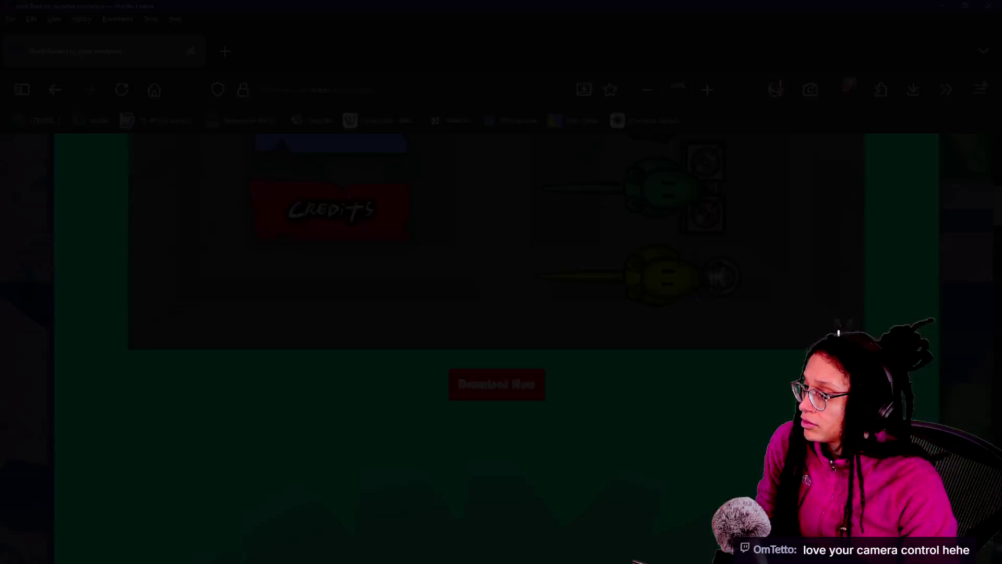
Step: Choose A Day at the Pier, place a $500 drums rat at the left bend, start round 1
click(319, 337)
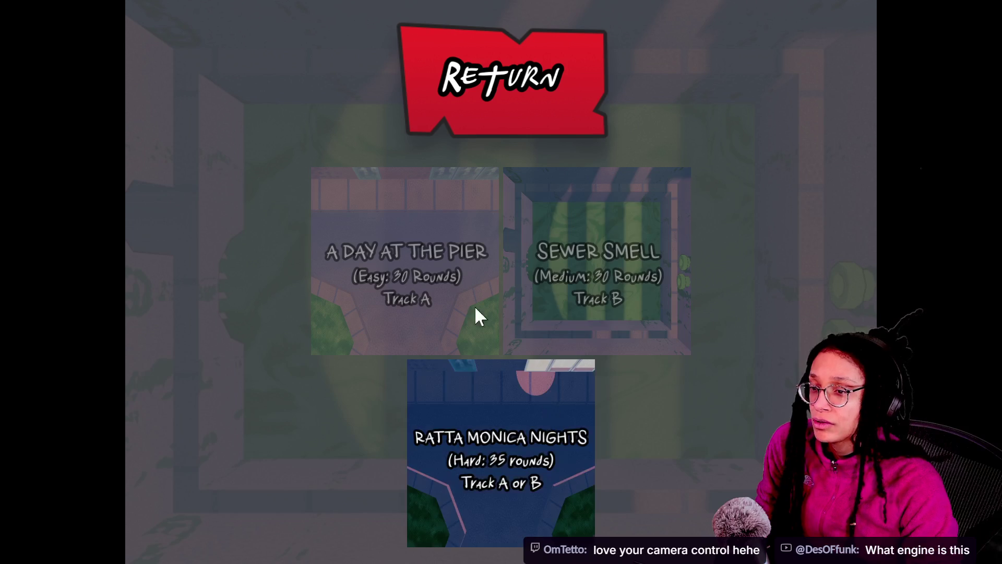
click(485, 339)
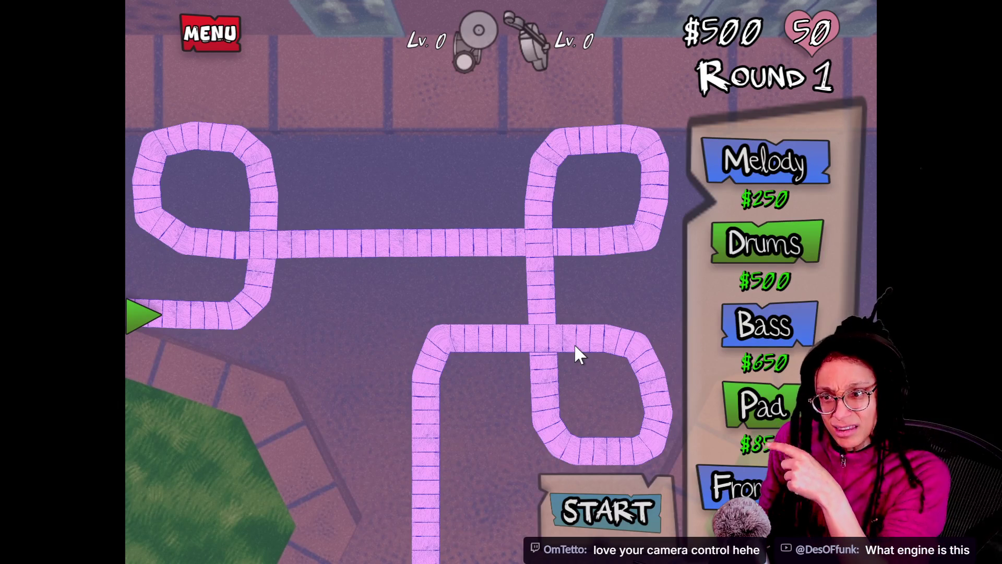
click(745, 248)
click(166, 277)
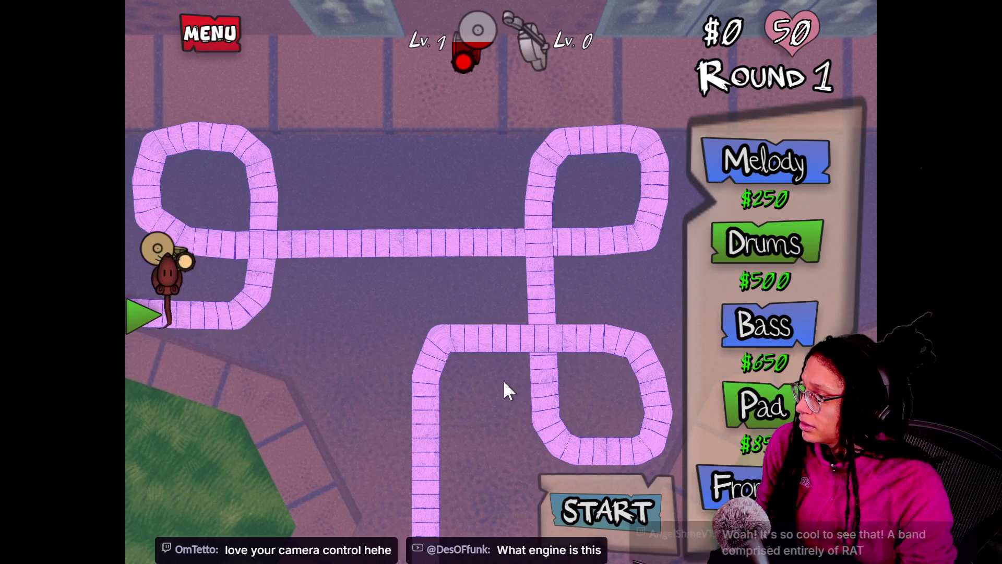
click(618, 527)
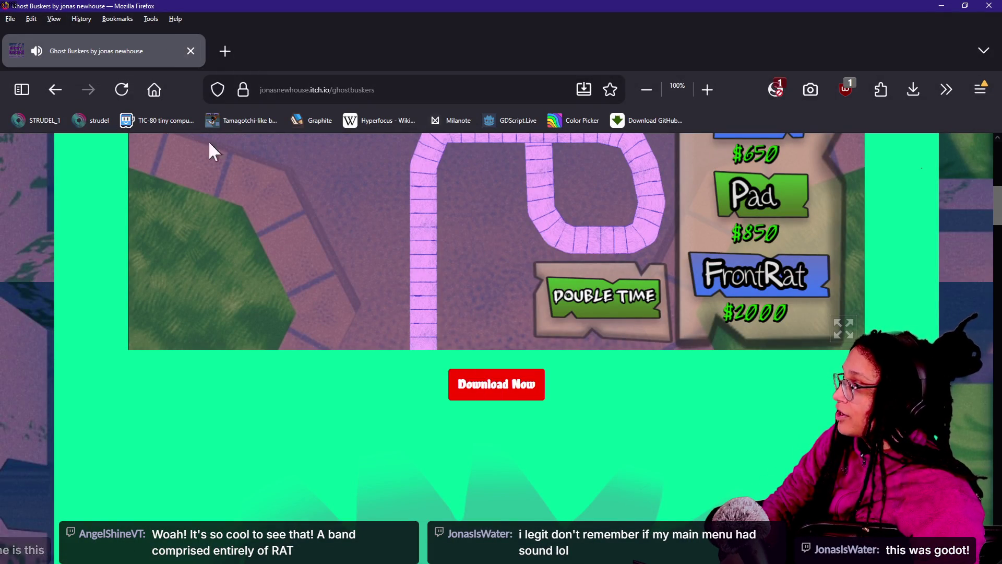
scroll(432, 469, up, 5)
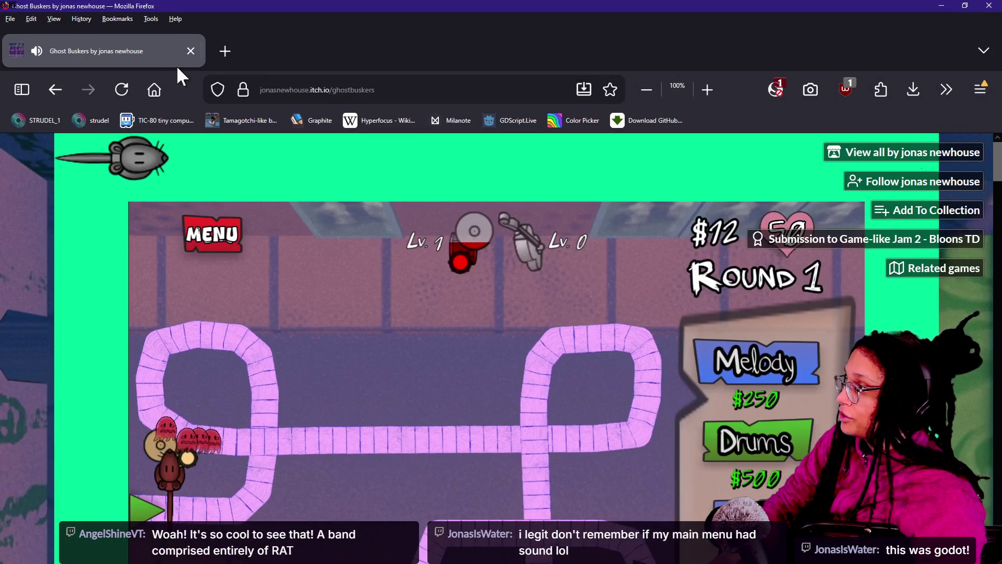
Step: Reload Ghost Buskers, then open its jam submission page in the other browser window
click(121, 89)
key(alt+Tab)
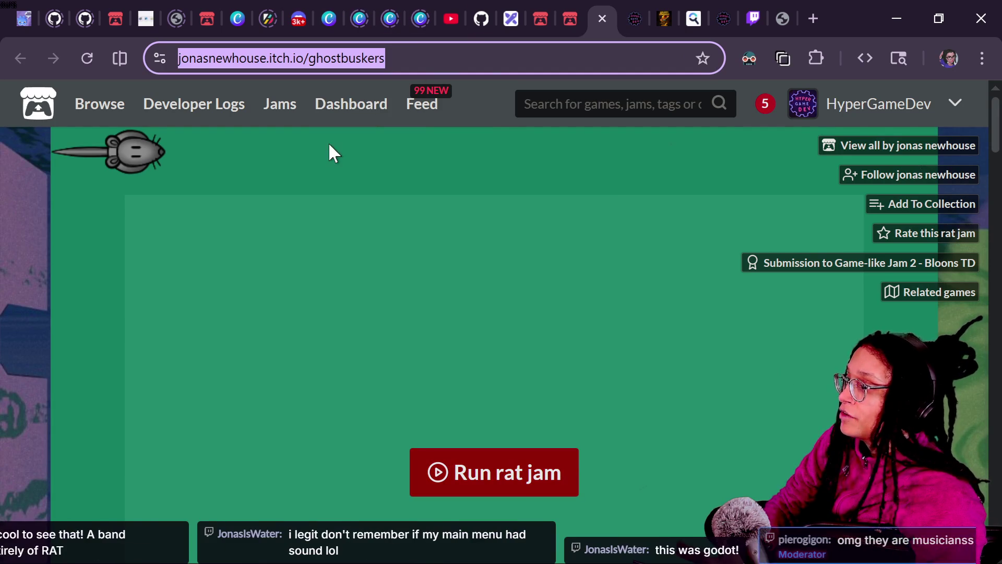
click(862, 272)
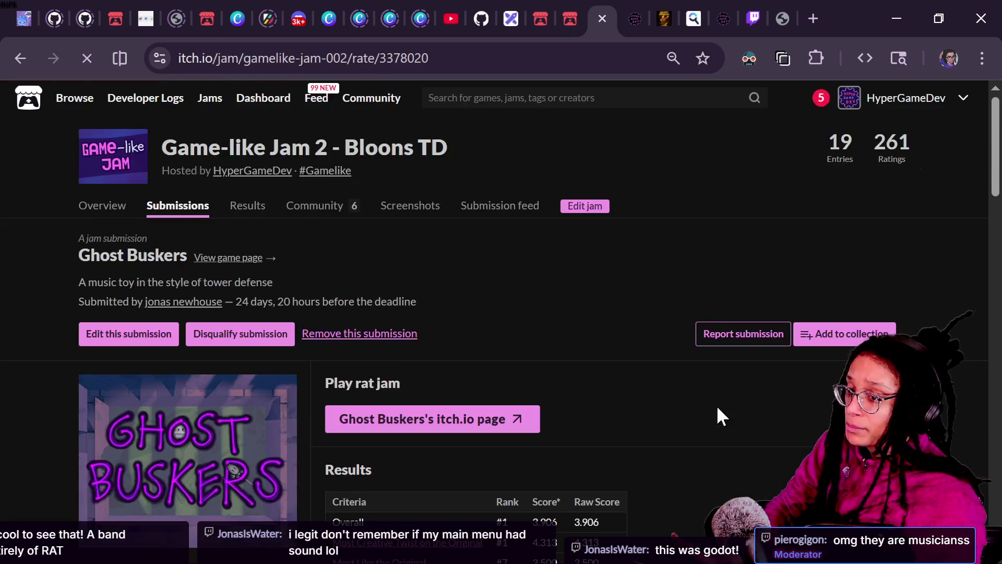
scroll(717, 413, down, 5)
scroll(717, 415, up, 5)
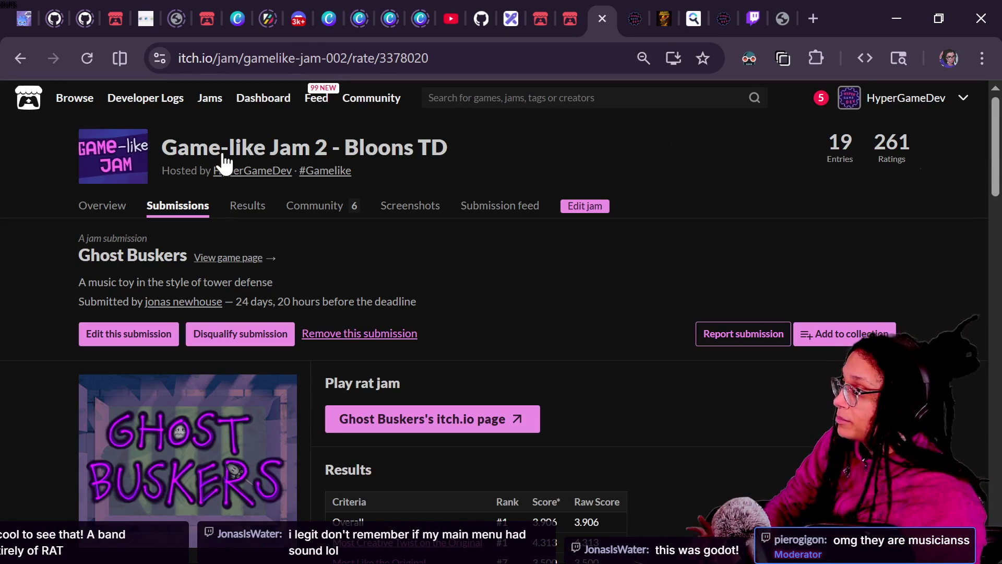
Step: Open the Game-like Jam 2 main page and follow its CrazyGames theme game link
click(222, 154)
scroll(575, 392, down, 2)
right_click(575, 393)
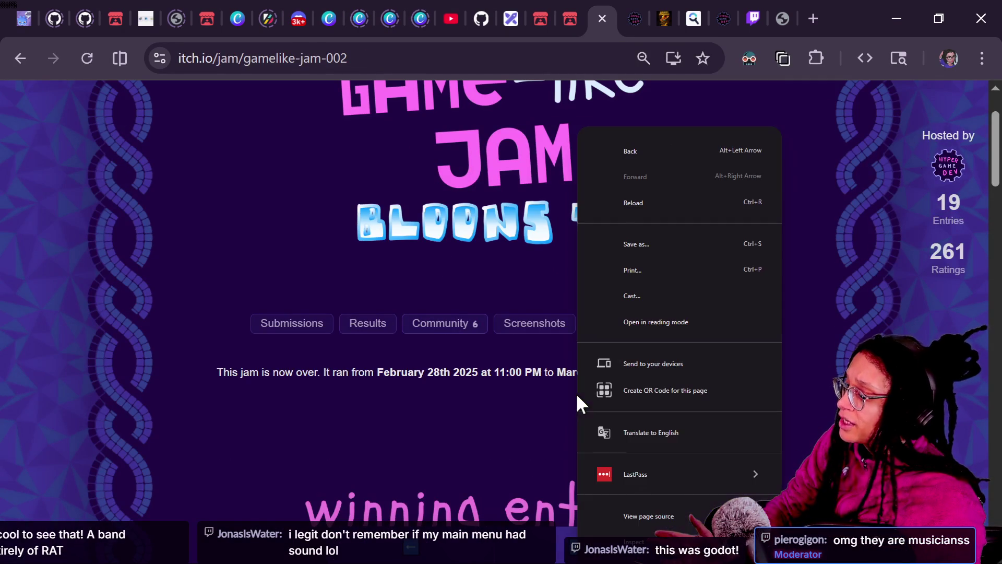
click(494, 360)
scroll(494, 360, down, 9)
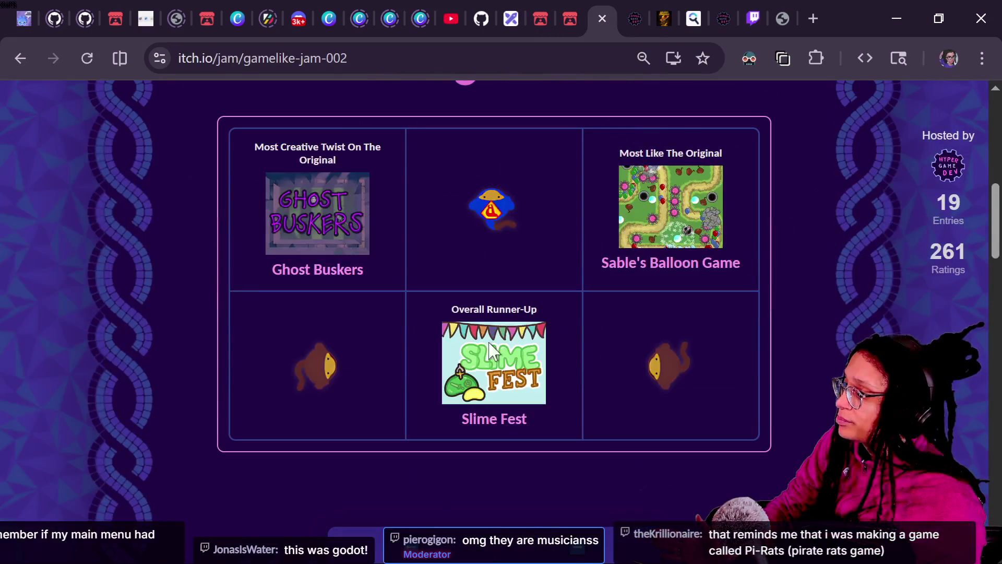
scroll(509, 337, down, 3)
scroll(508, 336, up, 10)
scroll(495, 303, down, 2)
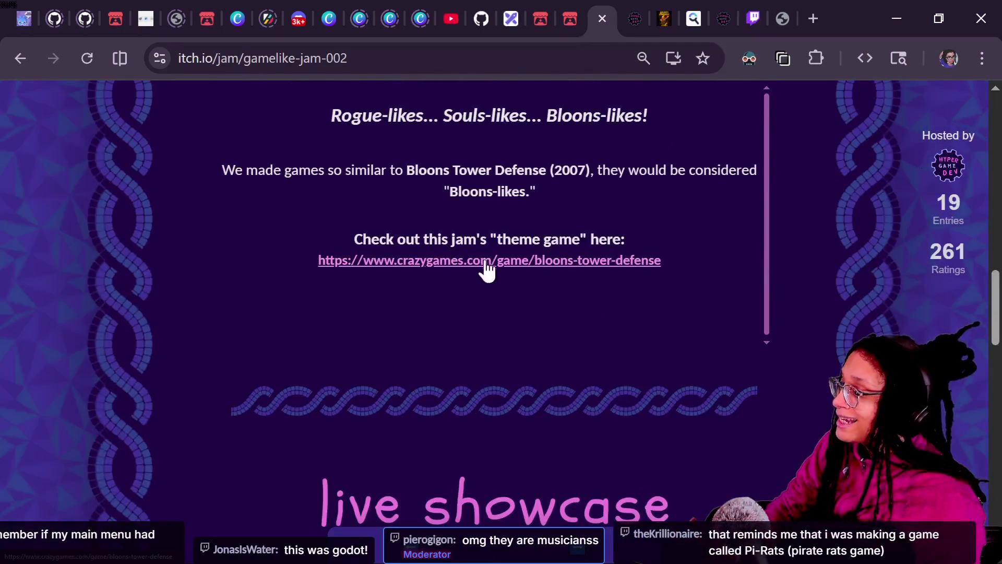
click(485, 261)
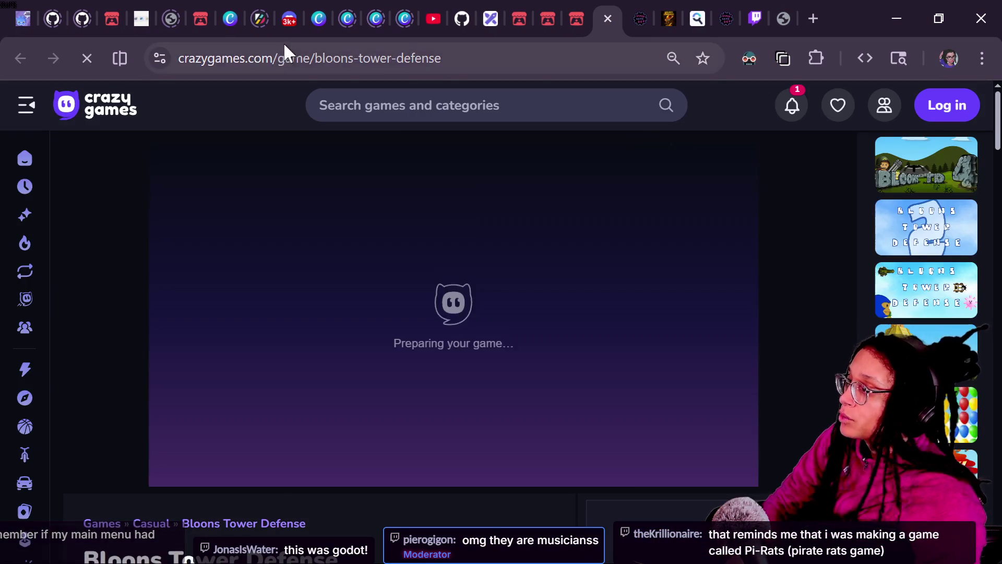
Step: Launch Bloons Tower Defense, start a new game and round 1, and place a dart tower
click(287, 57)
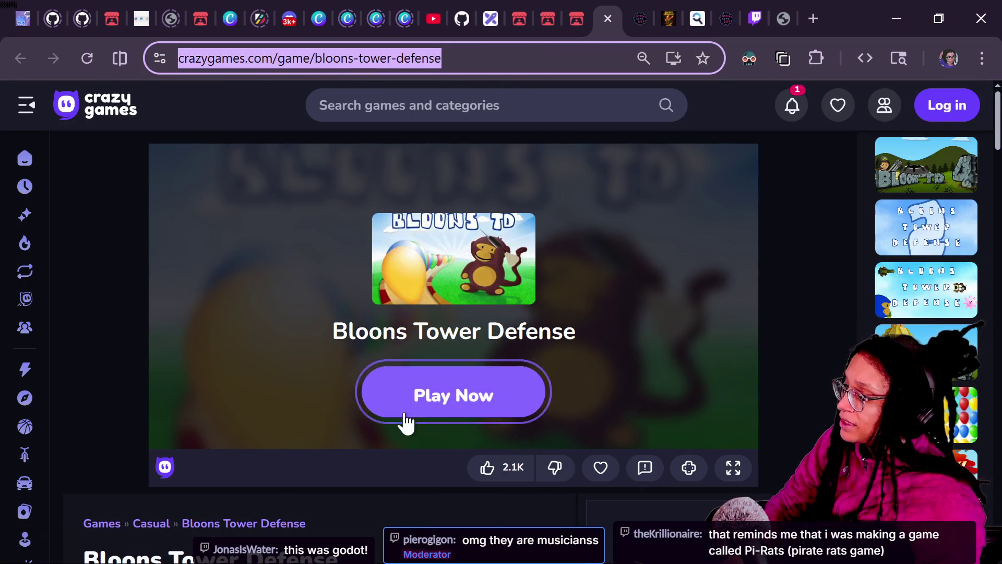
click(405, 412)
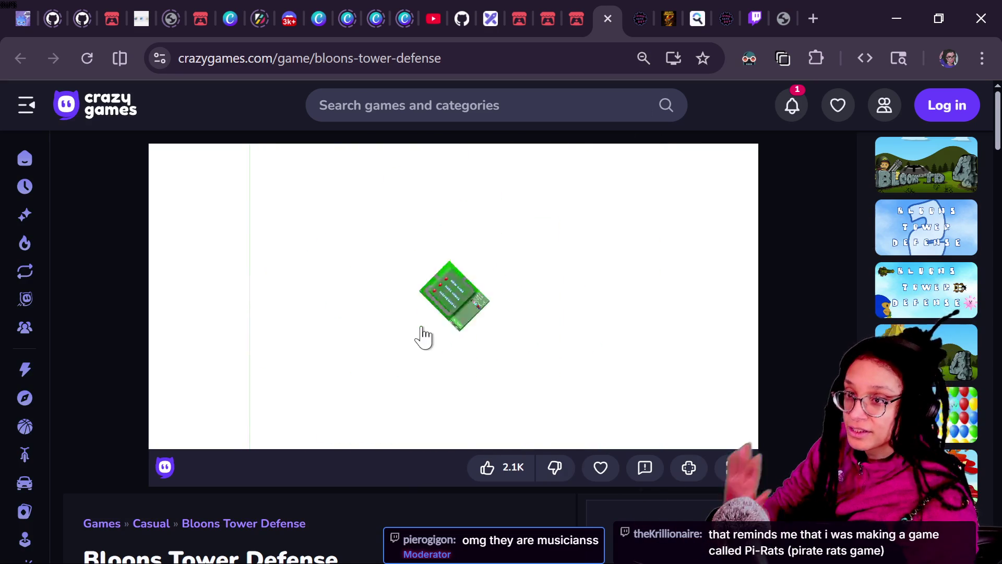
click(412, 245)
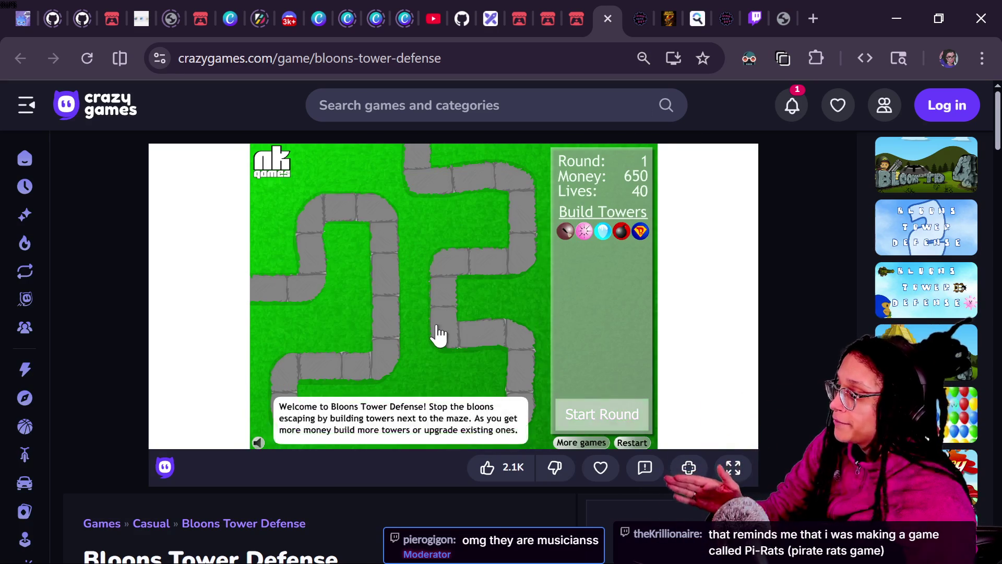
click(603, 416)
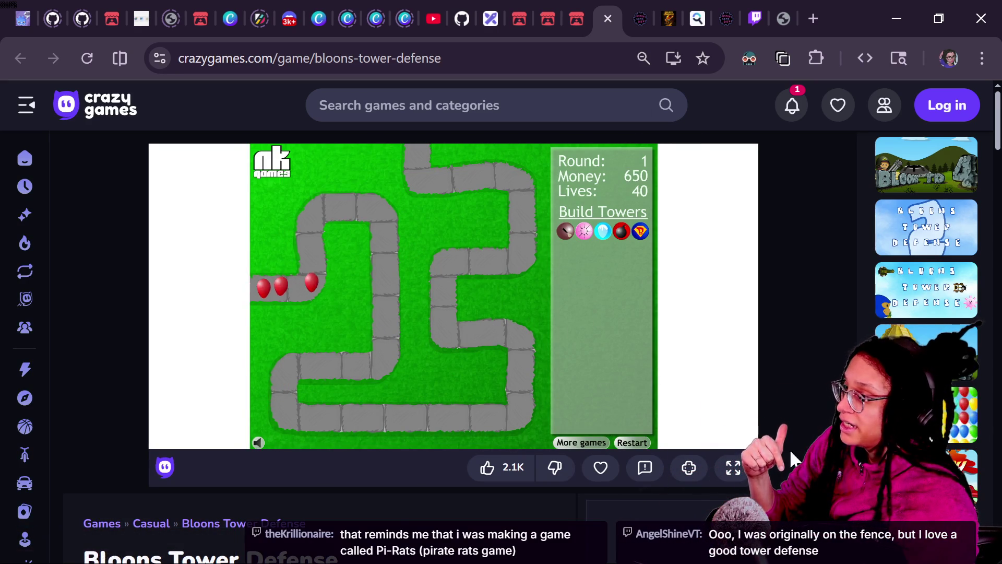
click(566, 230)
click(408, 305)
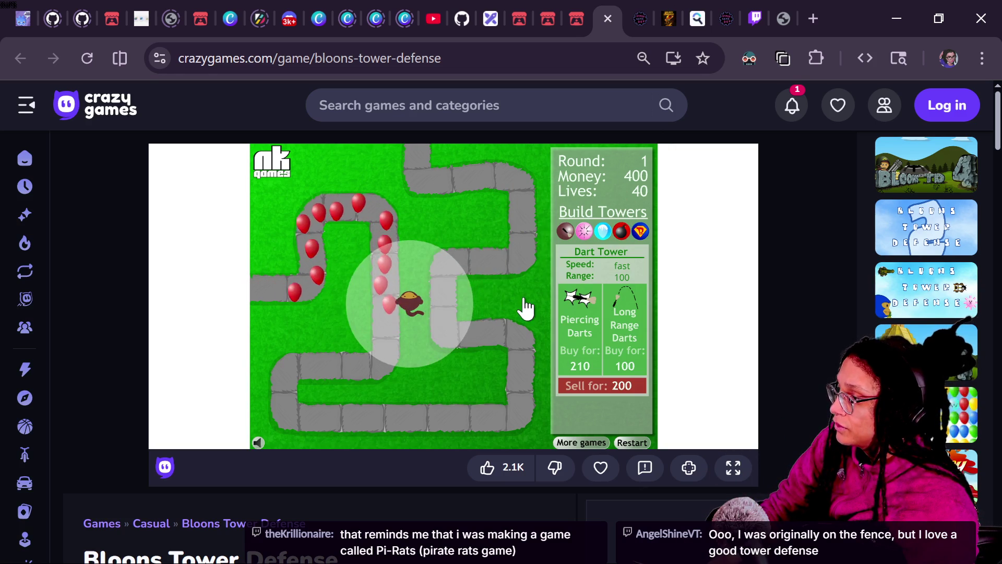
Step: Add a tack tower at the lower-left bend, start round 2, and buy Long Range Darts
click(585, 230)
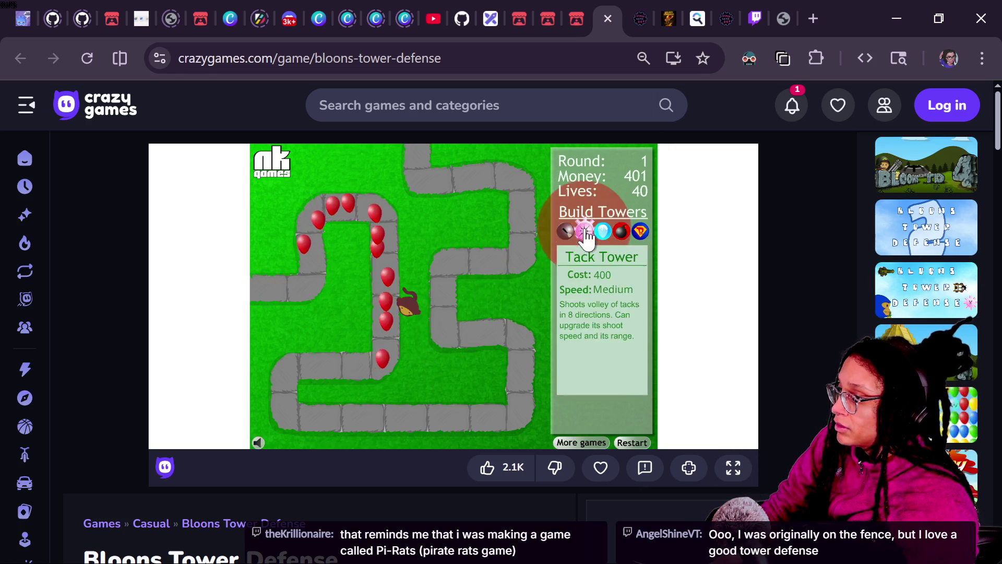
click(307, 393)
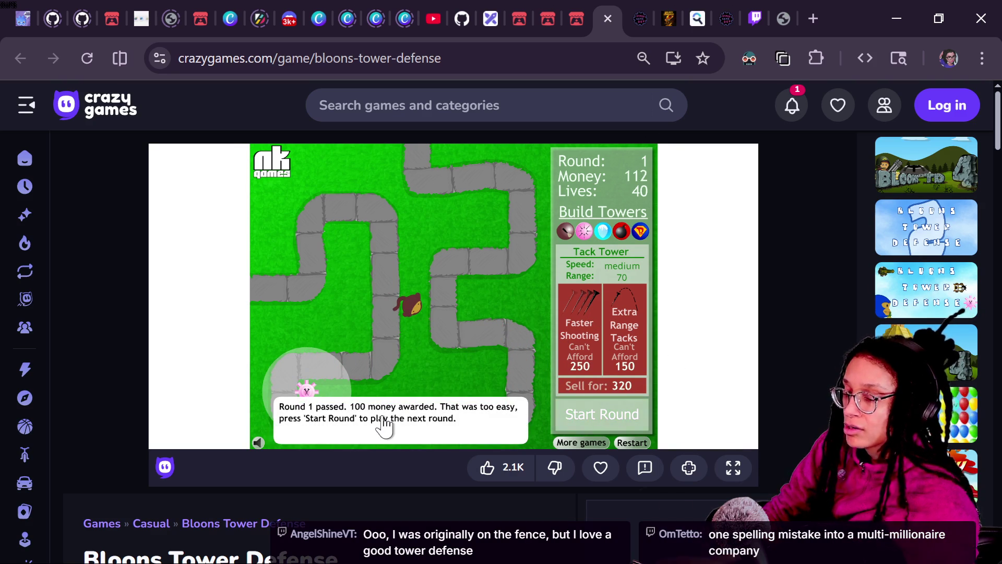
click(594, 419)
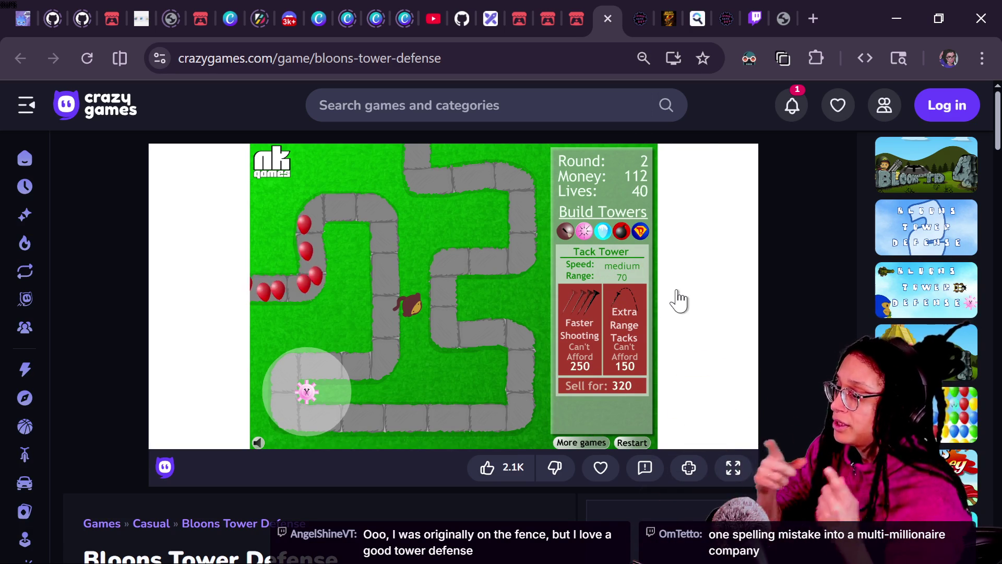
click(412, 307)
click(633, 362)
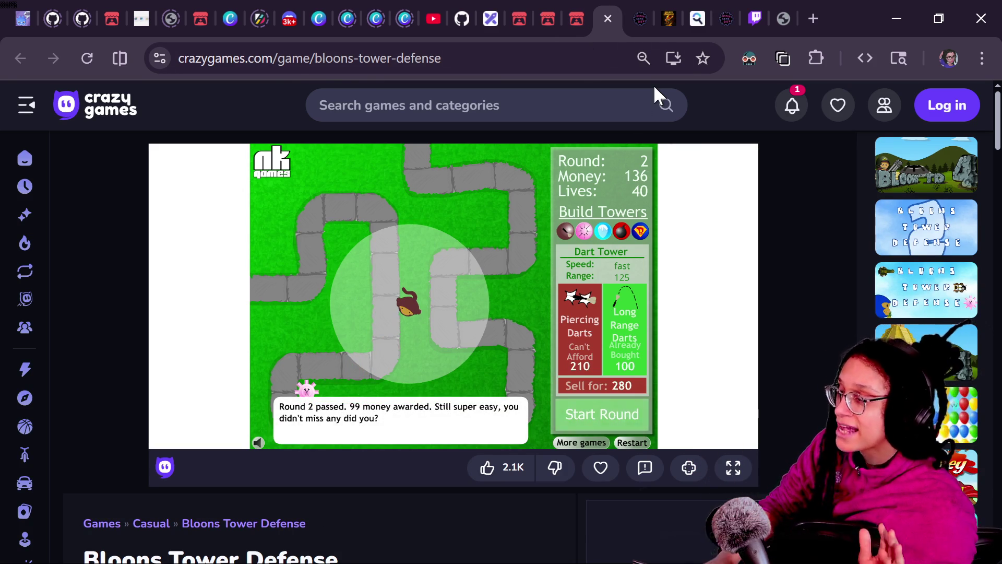
key(alt+Tab)
key(alt+Tab)
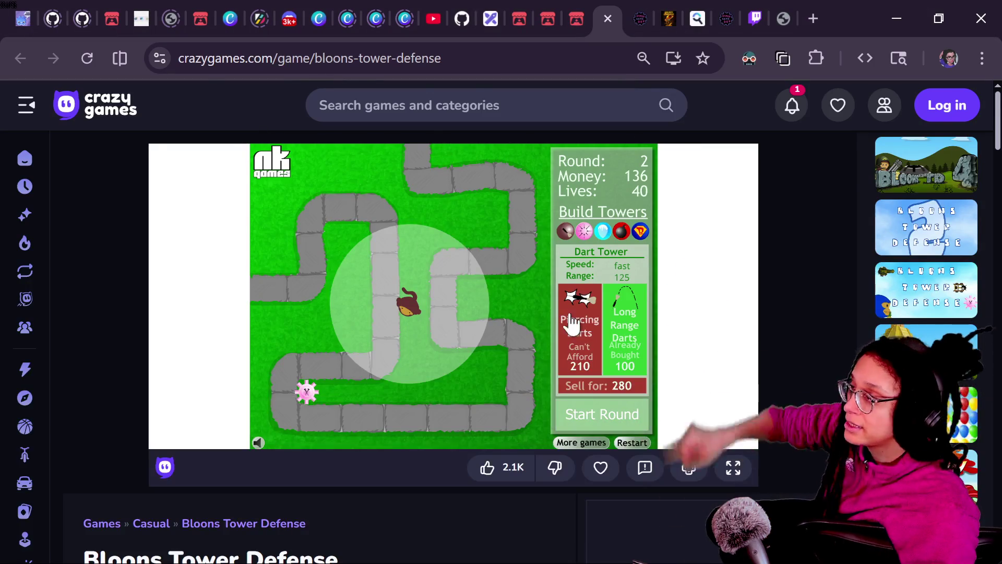
key(alt+Tab)
Step: Run Ghost Buskers on its itch.io page and press PLAY to reach the track list
click(536, 476)
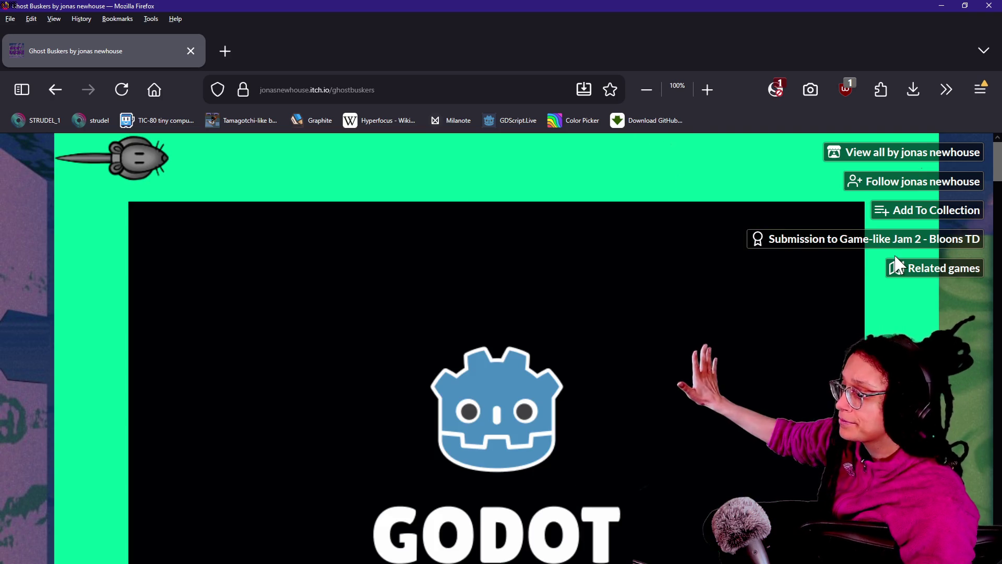
scroll(898, 266, down, 4)
scroll(798, 481, up, 4)
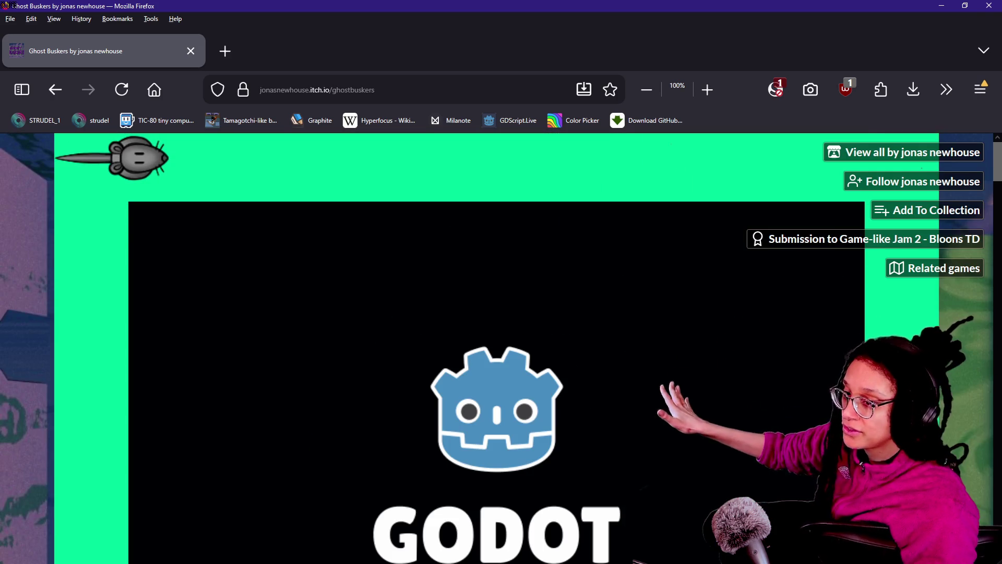
scroll(496, 344, down, 5)
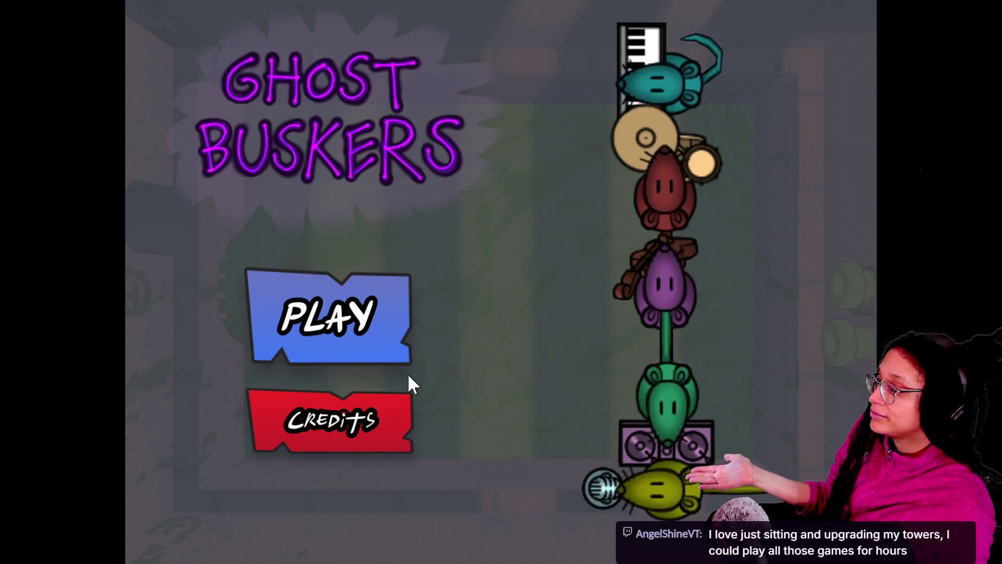
click(332, 295)
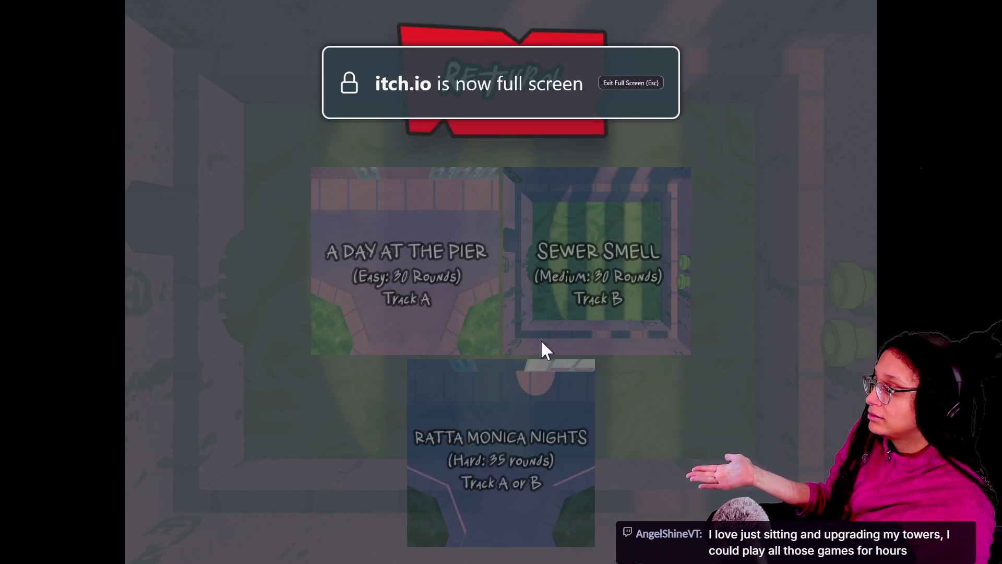
Step: Load A Day at the Pier, place a $500 Drums rat by the lower-left loop, start round 1
click(408, 293)
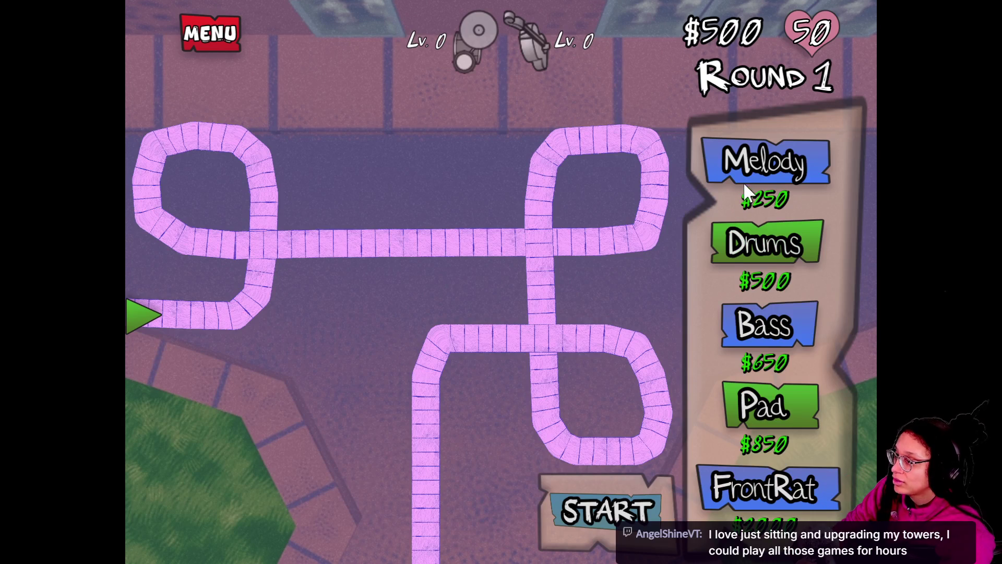
click(762, 250)
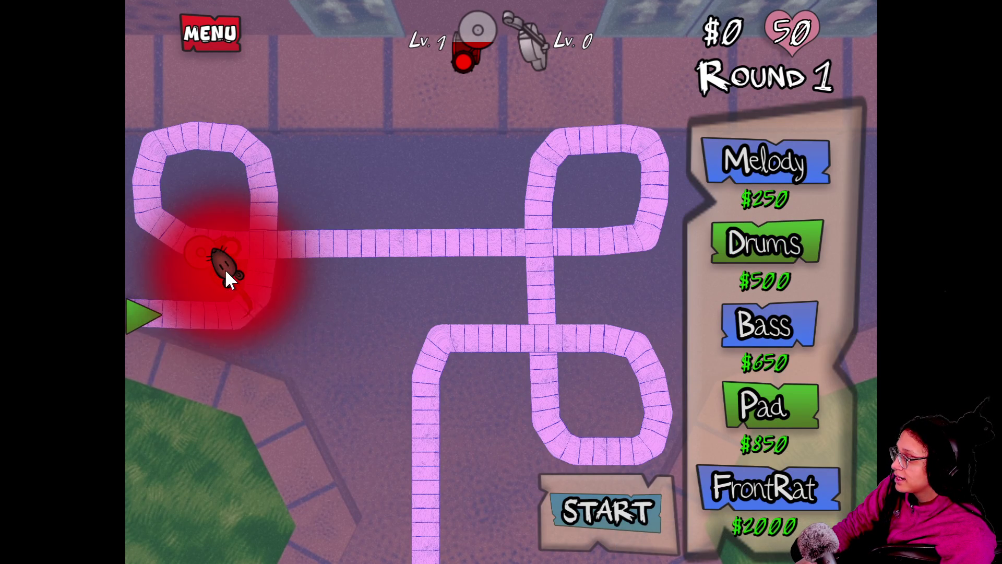
click(225, 282)
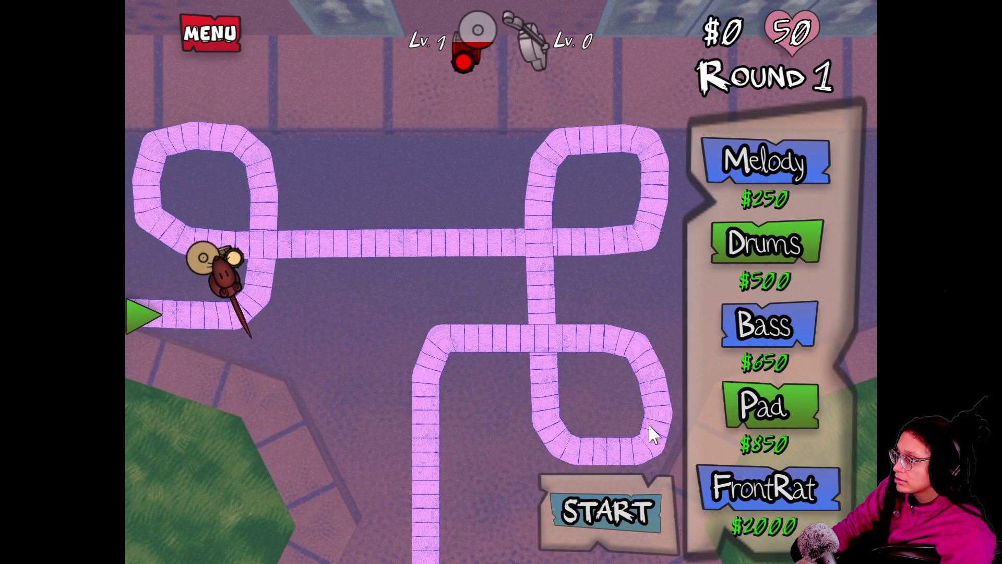
click(613, 523)
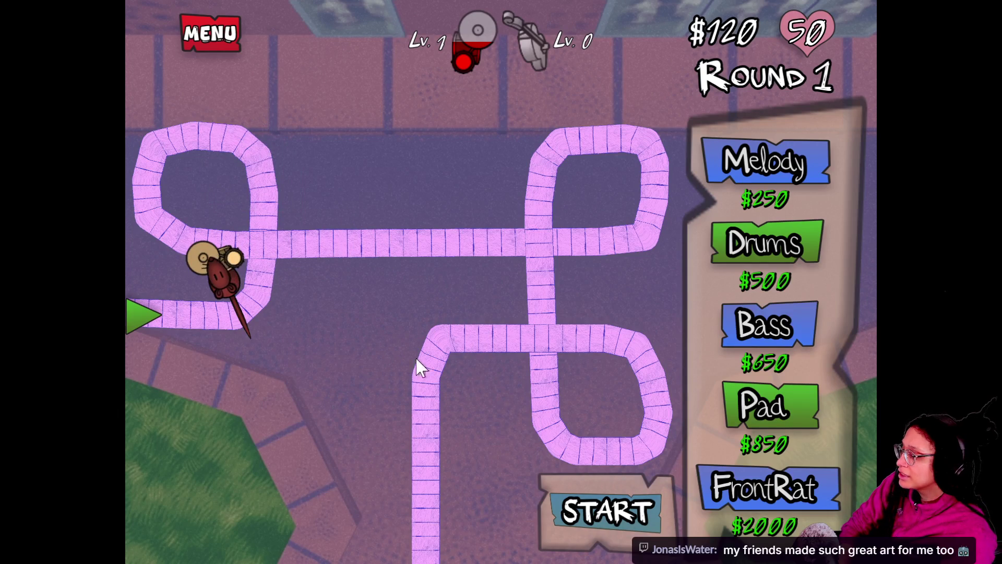
key(Escape)
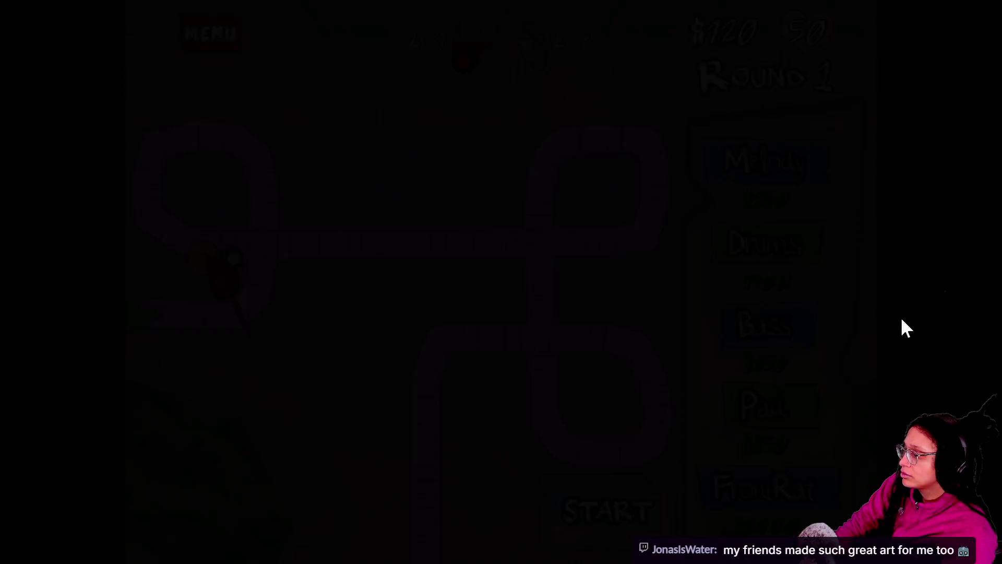
Step: Scroll down through the game's credits on the itch.io page
scroll(636, 505, down, 10)
scroll(305, 469, down, 5)
scroll(306, 476, down, 5)
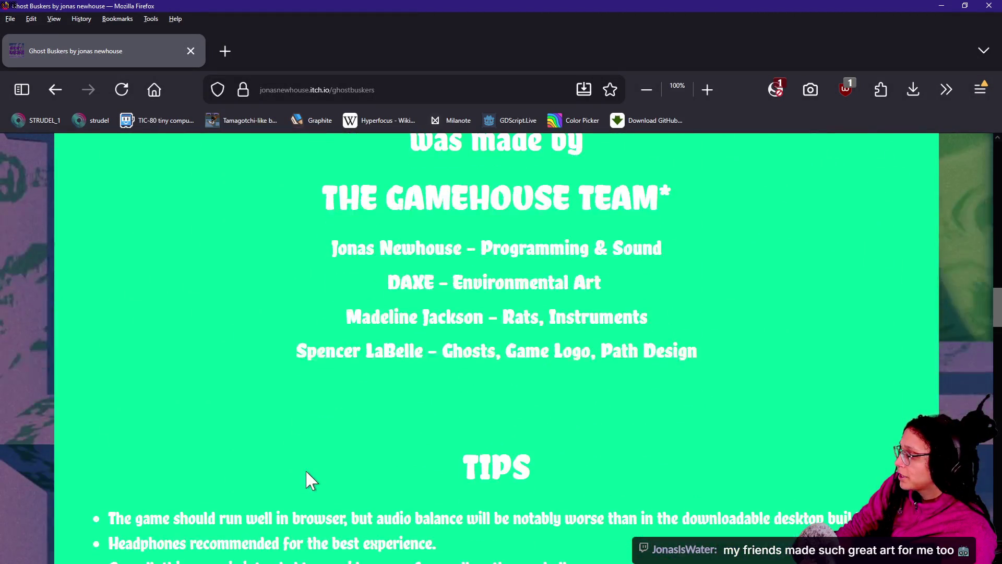
scroll(305, 470, down, 5)
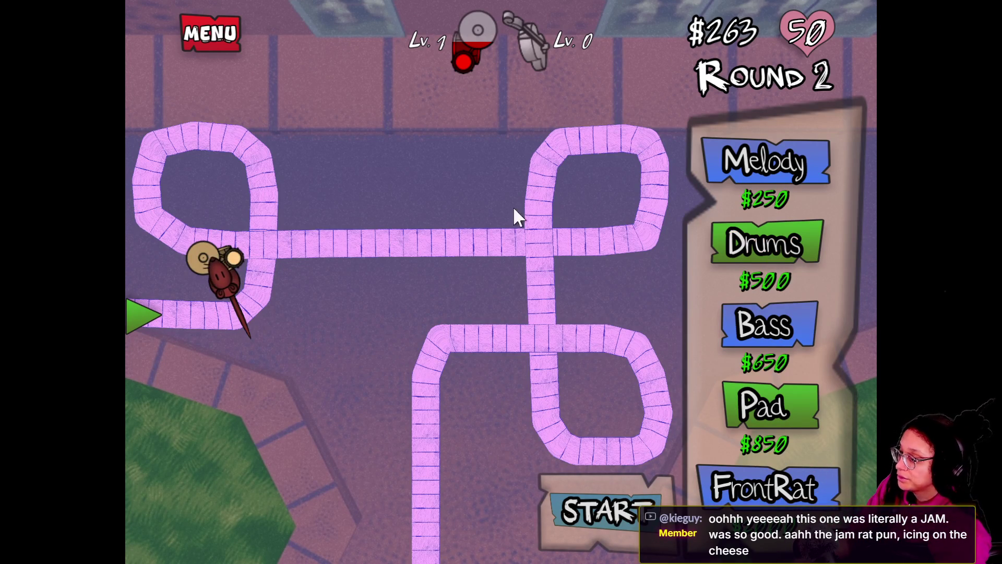
Step: Buy a Marimba melody rat, place it above the upper-left loop, and start two waves
click(753, 151)
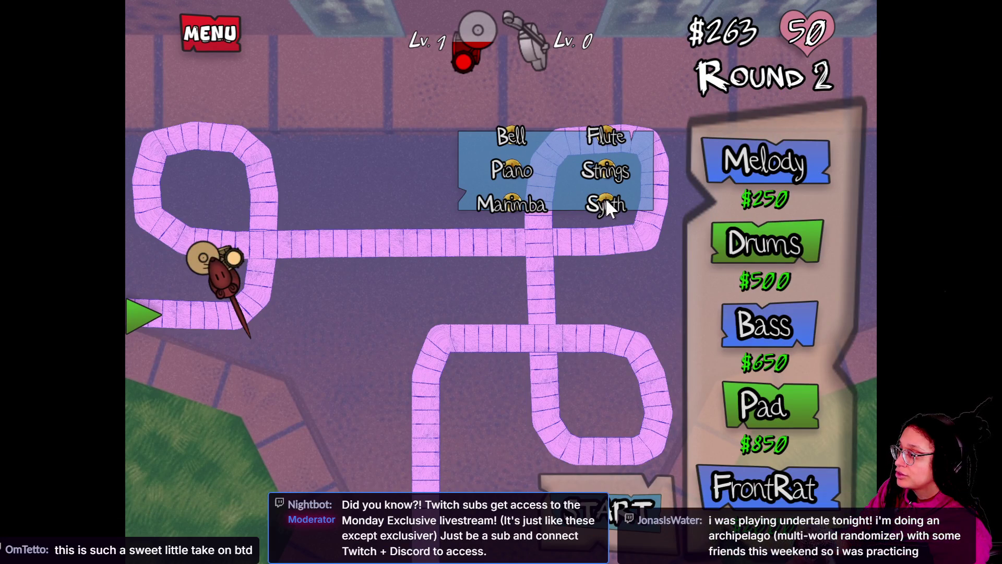
click(535, 206)
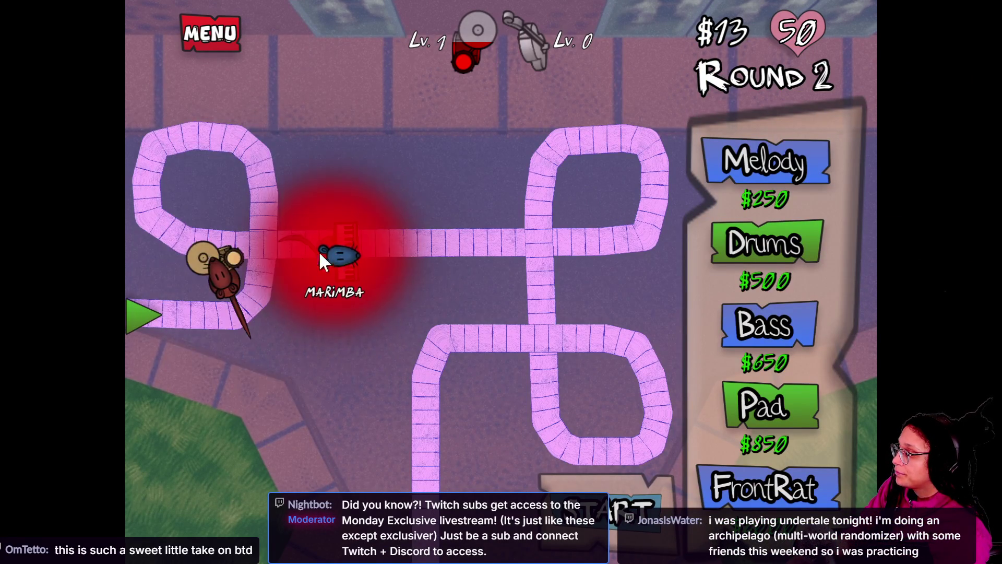
click(296, 286)
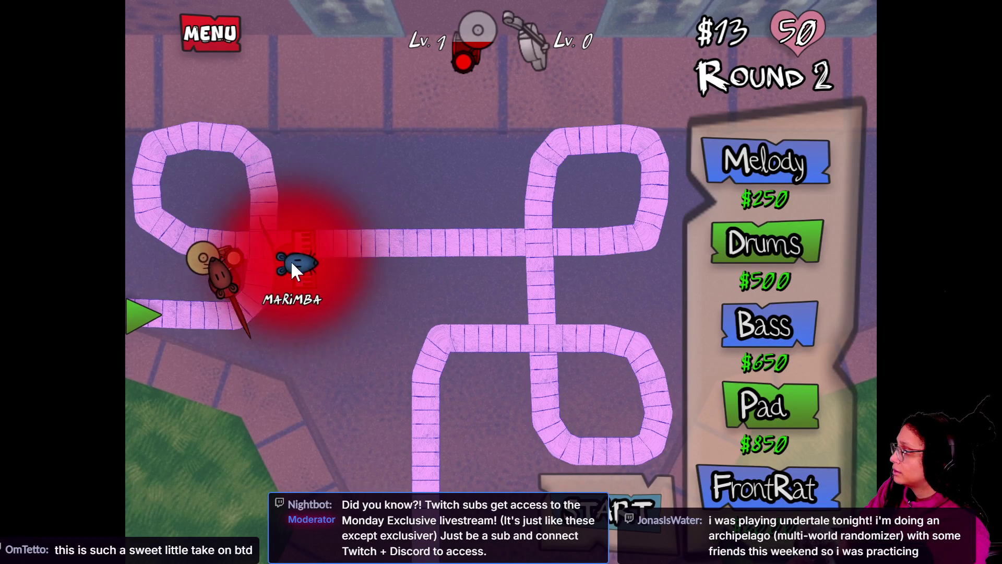
click(300, 204)
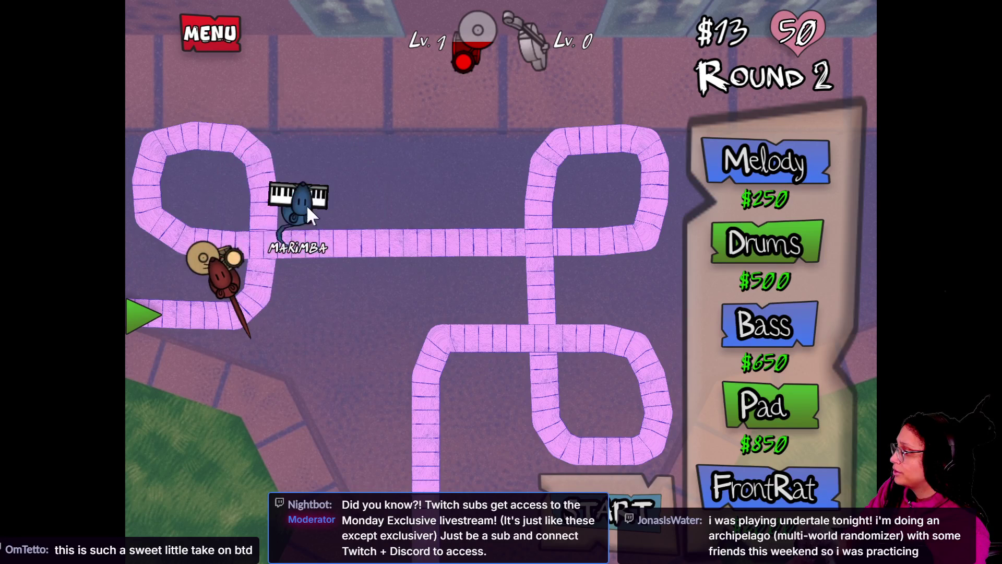
click(652, 531)
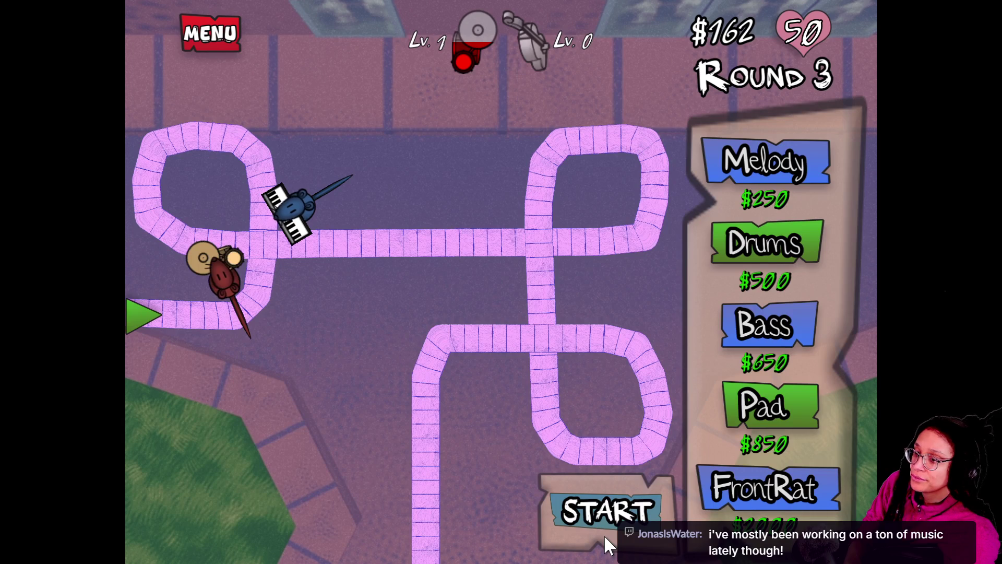
click(606, 508)
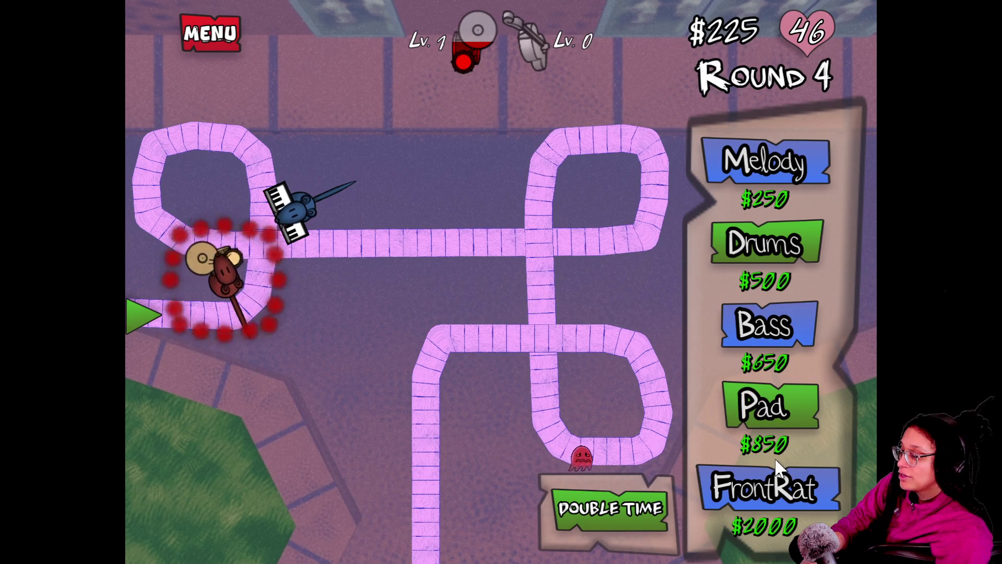
Step: Run the current wave at double time, then bring up the Melody instrument choices
click(620, 511)
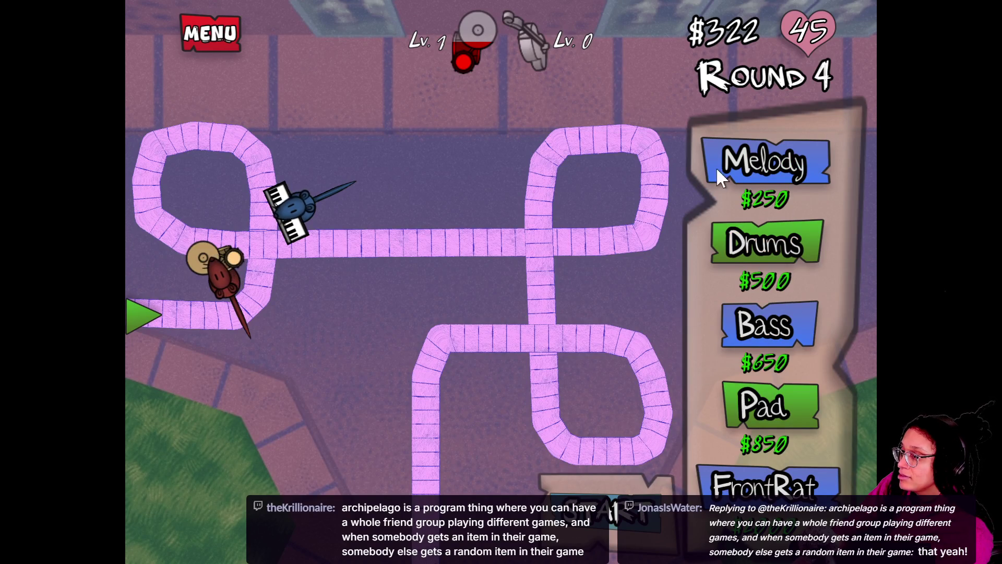
click(762, 161)
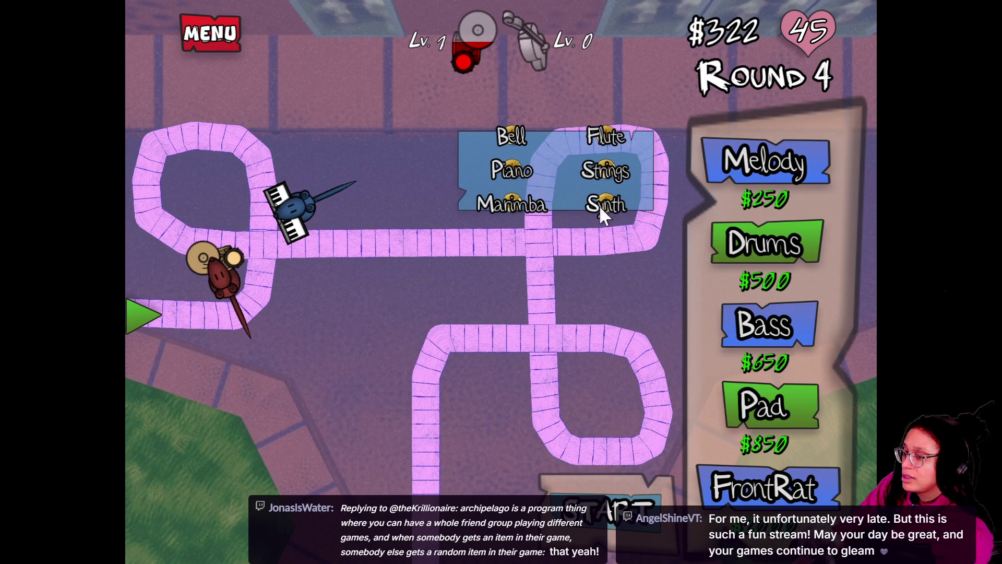
Step: Add a Piano melody rat by the left entrance, start the wave, then reopen the Melody choices
click(508, 171)
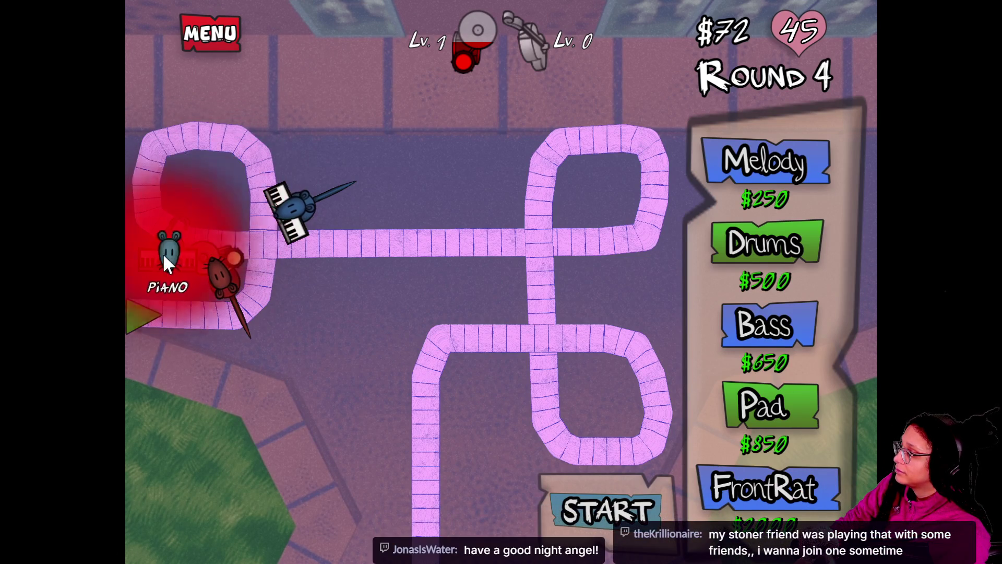
click(149, 258)
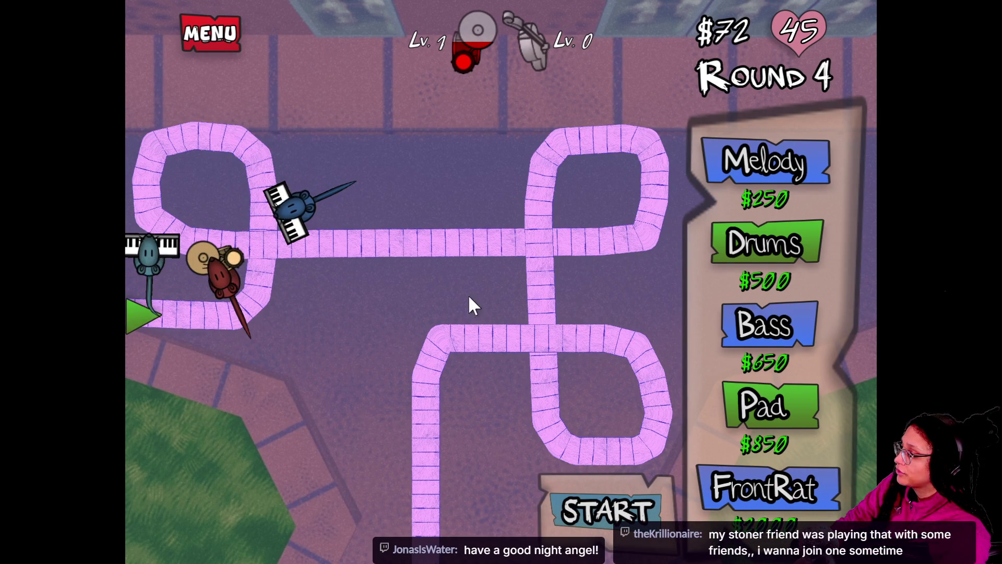
click(610, 477)
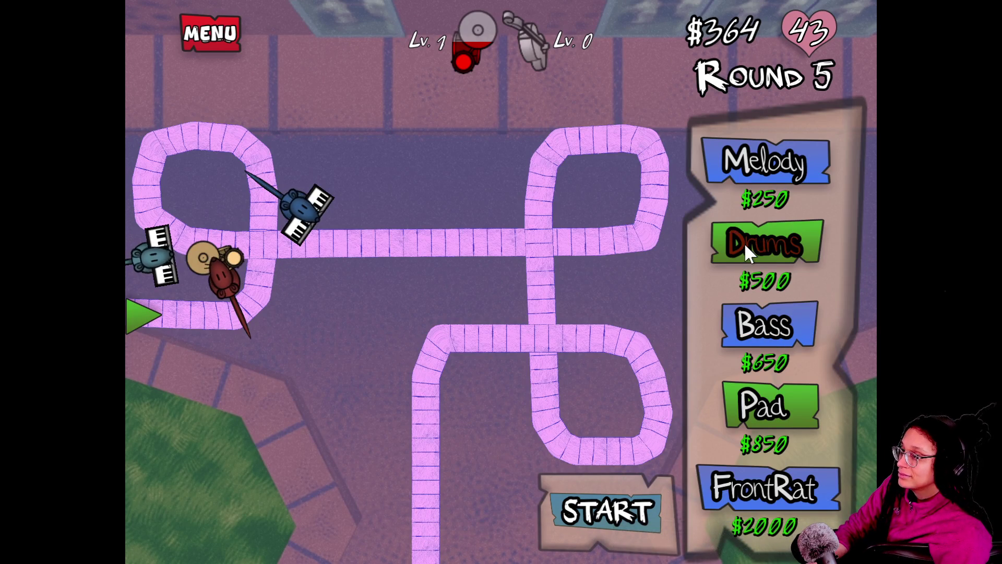
click(765, 144)
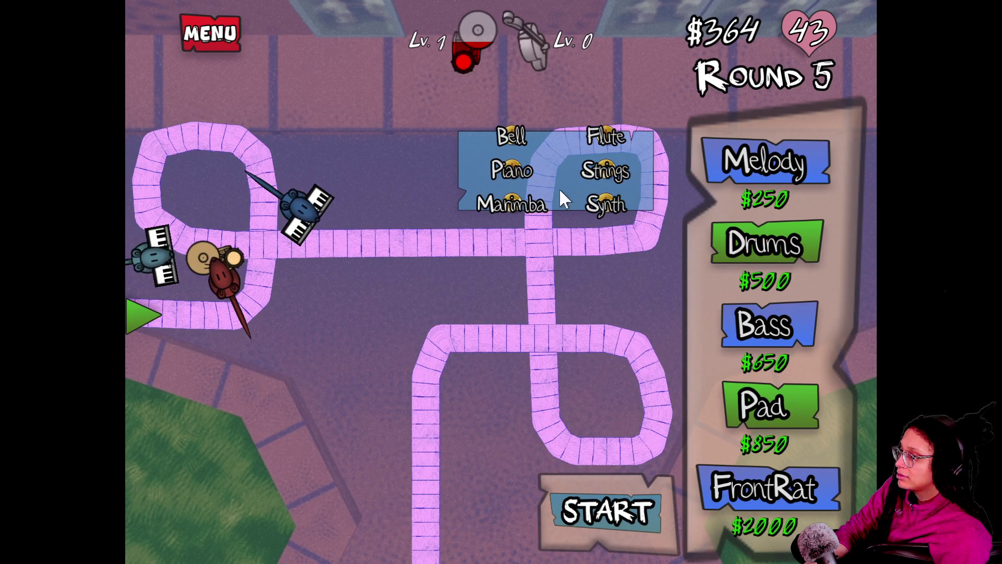
Step: Drop a Strings melody rat beside the left loop and start the next wave
click(609, 170)
mouse_move(407, 209)
mouse_down()
mouse_move(249, 202)
mouse_move(240, 189)
mouse_move(280, 161)
mouse_move(294, 159)
mouse_move(280, 277)
mouse_move(301, 282)
mouse_move(288, 288)
mouse_move(298, 285)
mouse_move(291, 276)
mouse_up()
click(590, 506)
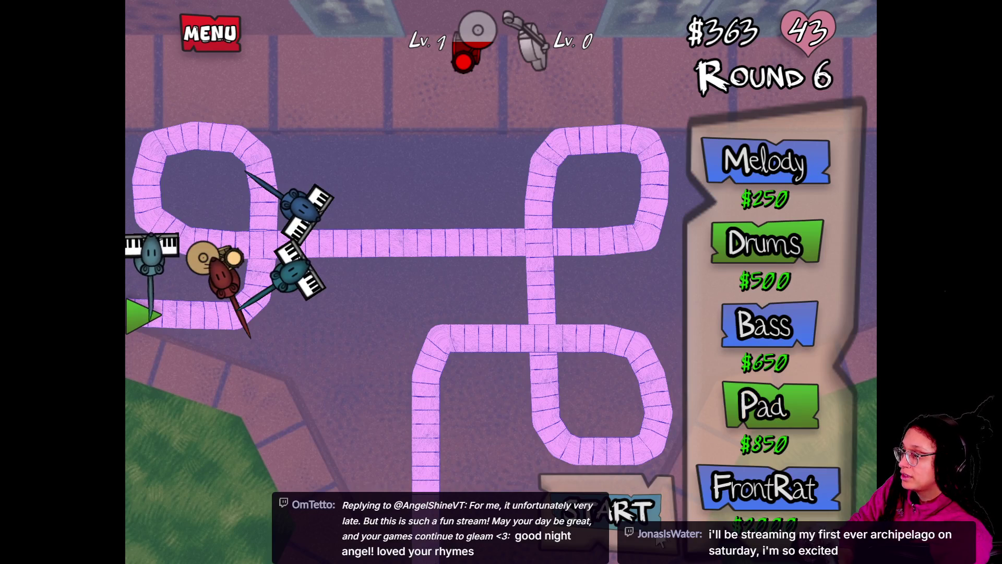
click(653, 511)
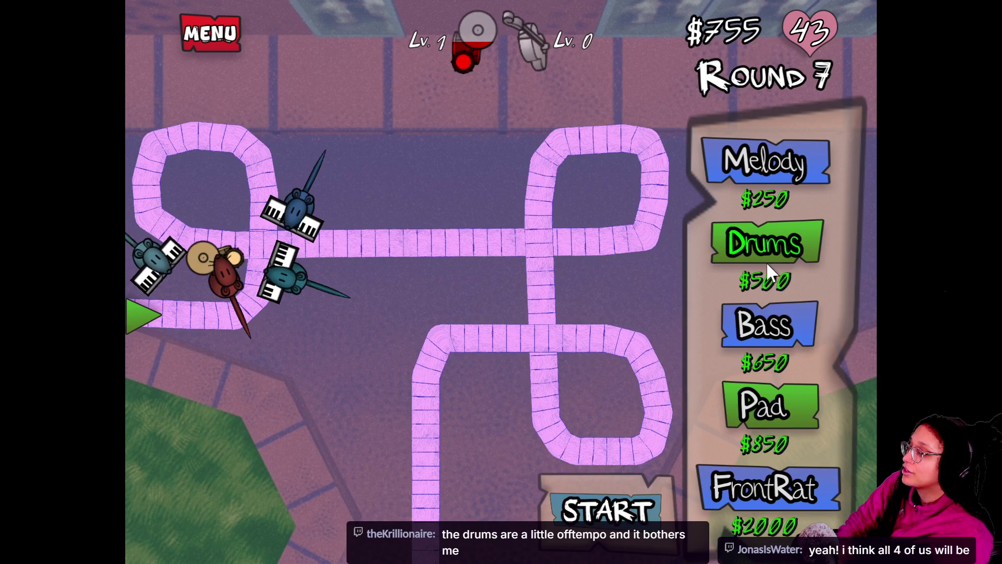
Step: Buy a $650 Bass rat, station it inside the upper-left loop, and start two waves
click(771, 338)
click(202, 188)
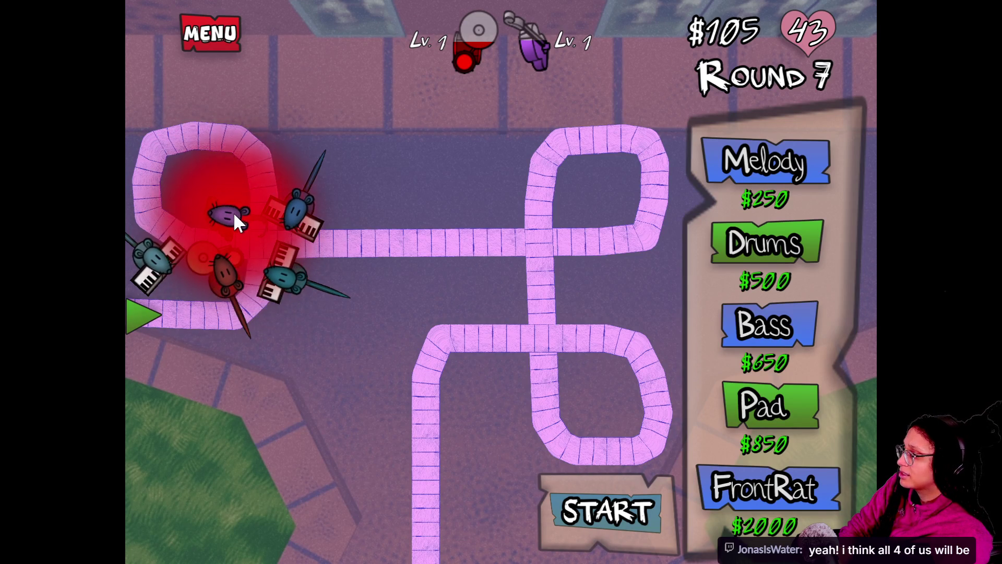
click(230, 208)
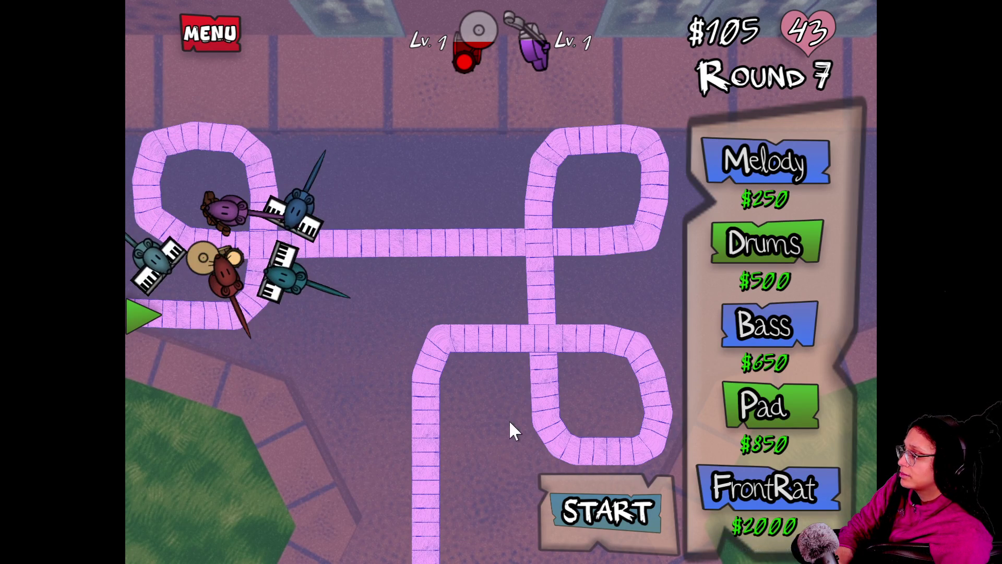
click(626, 508)
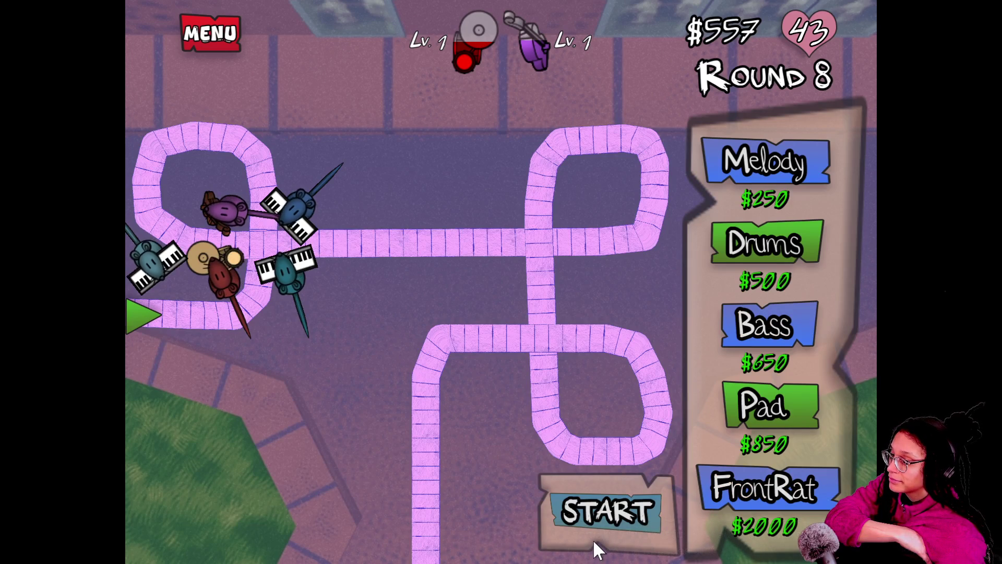
click(598, 526)
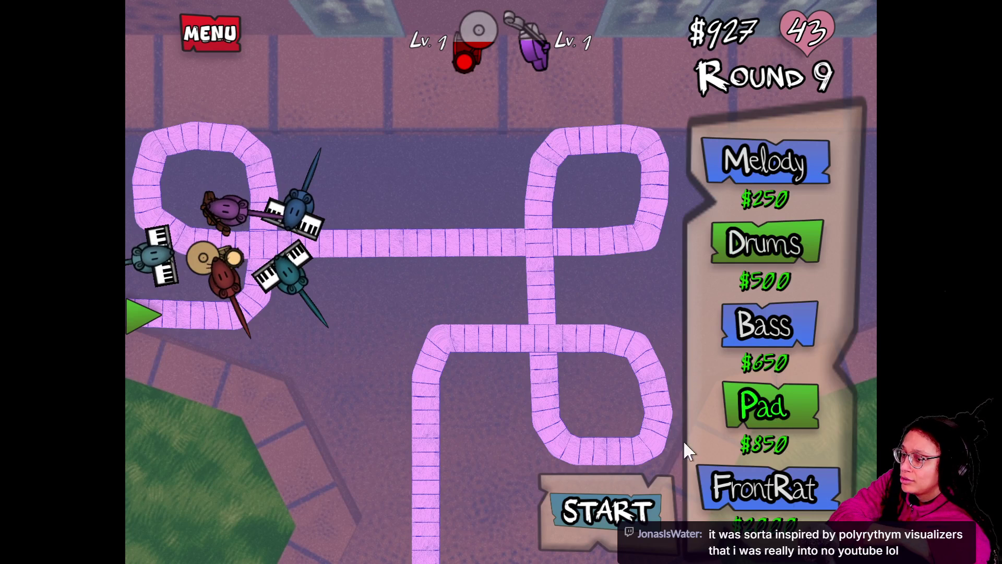
Step: Place an $850 Pad rat near the track entrance, start two waves, and switch to double time
click(751, 409)
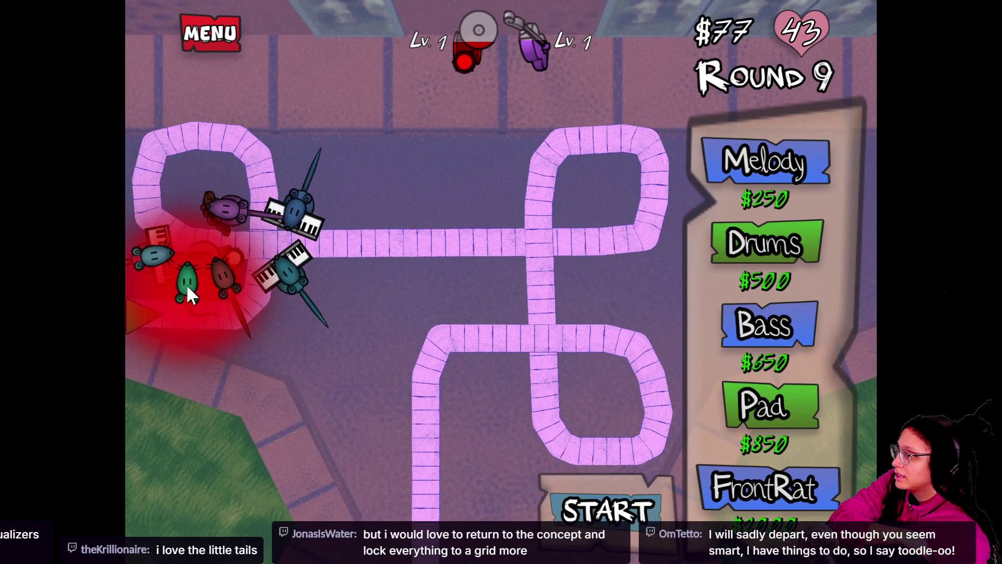
click(188, 280)
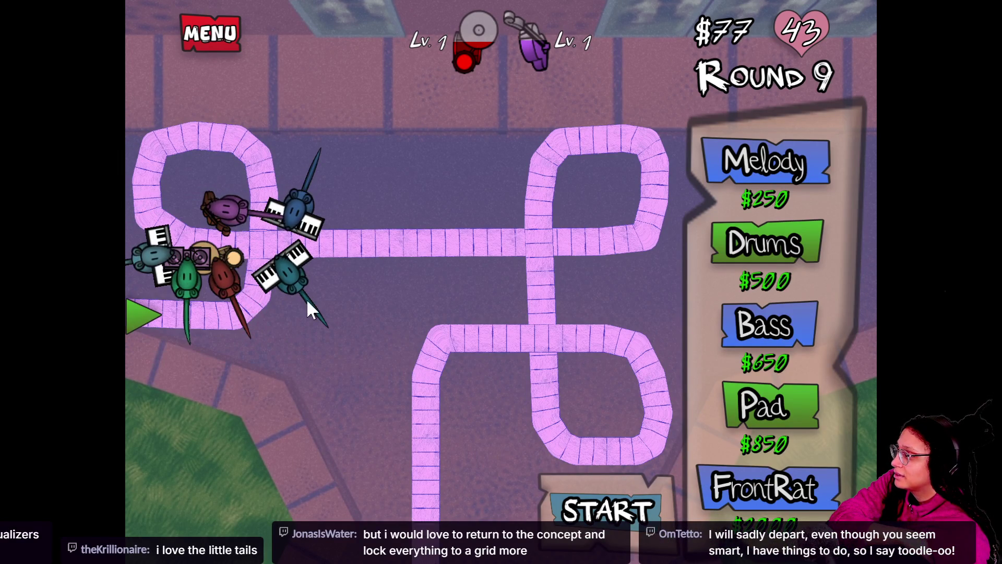
click(630, 529)
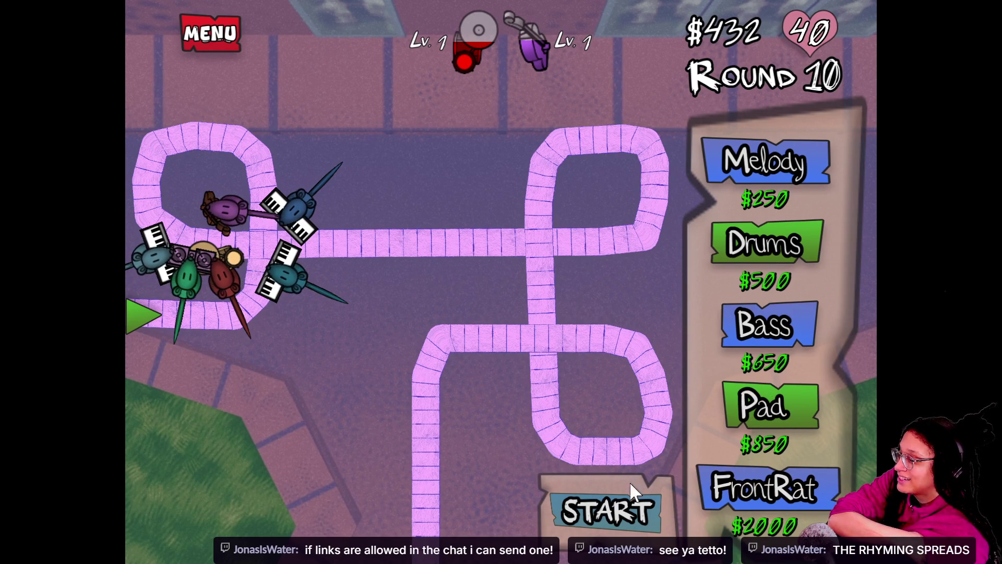
click(627, 526)
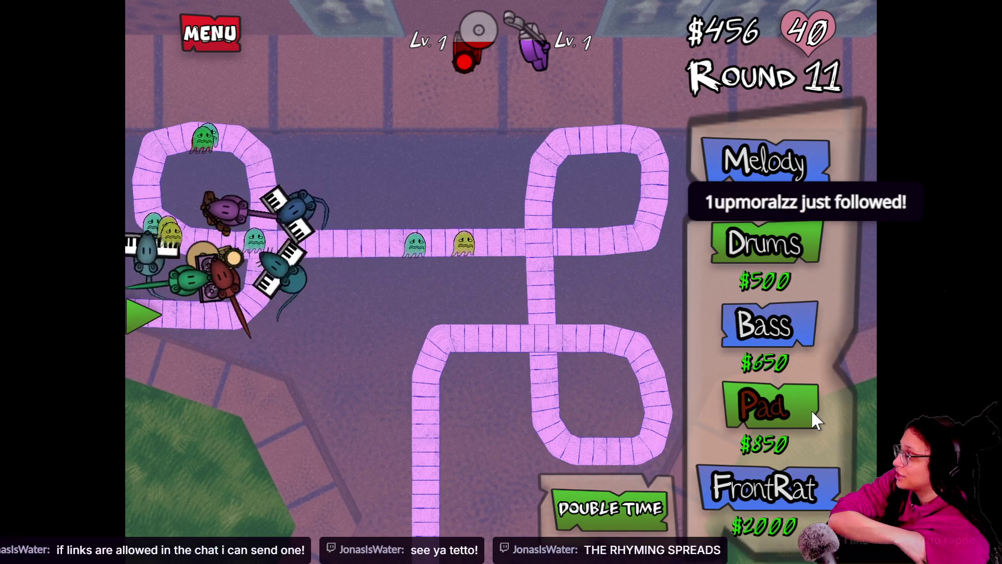
click(587, 512)
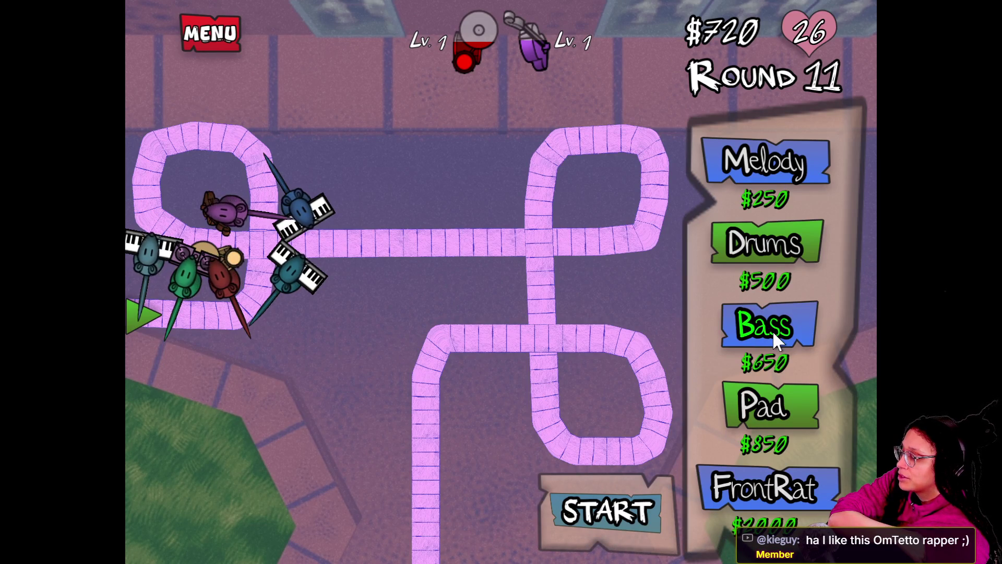
Step: Buy a second $500 Drums rat, put it in the upper-right loop, and start the wave
click(760, 233)
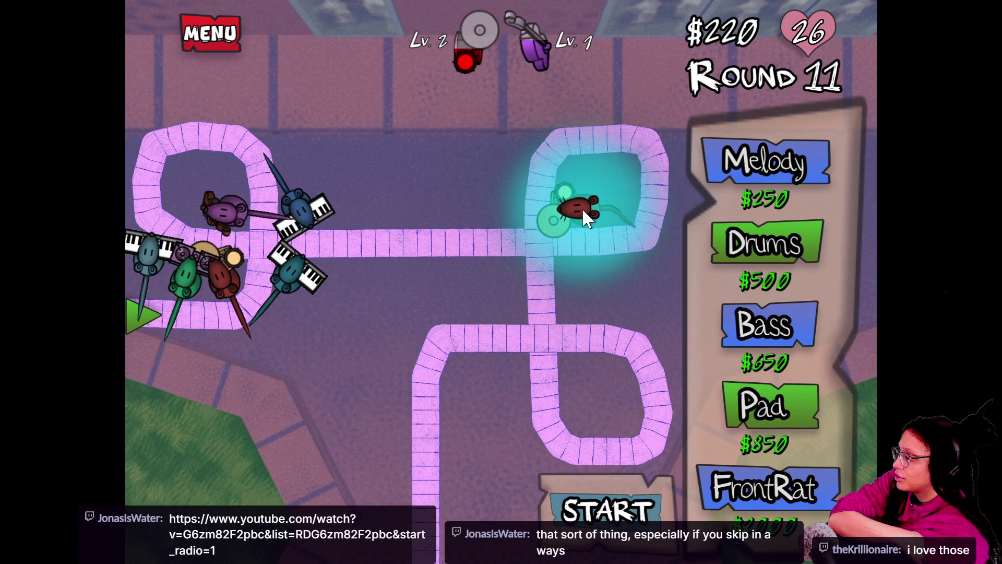
click(582, 208)
click(646, 503)
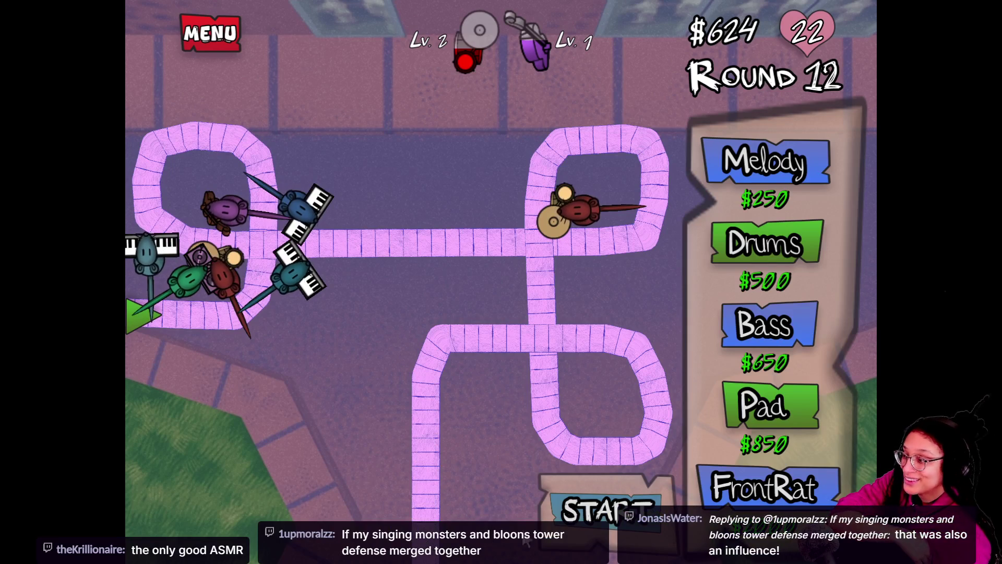
Step: Add a Flute melody rat below the upper-right loop
click(778, 168)
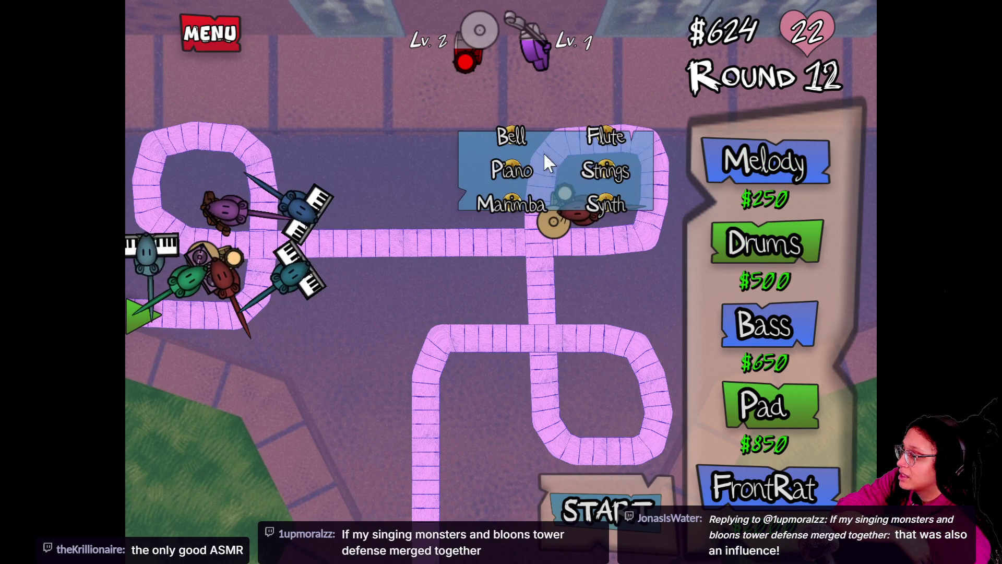
click(597, 140)
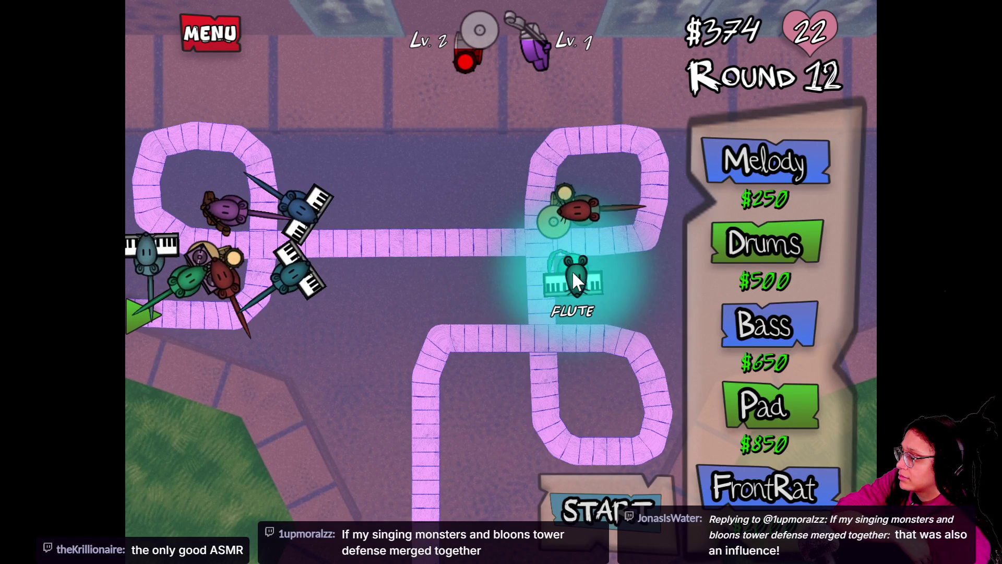
click(572, 270)
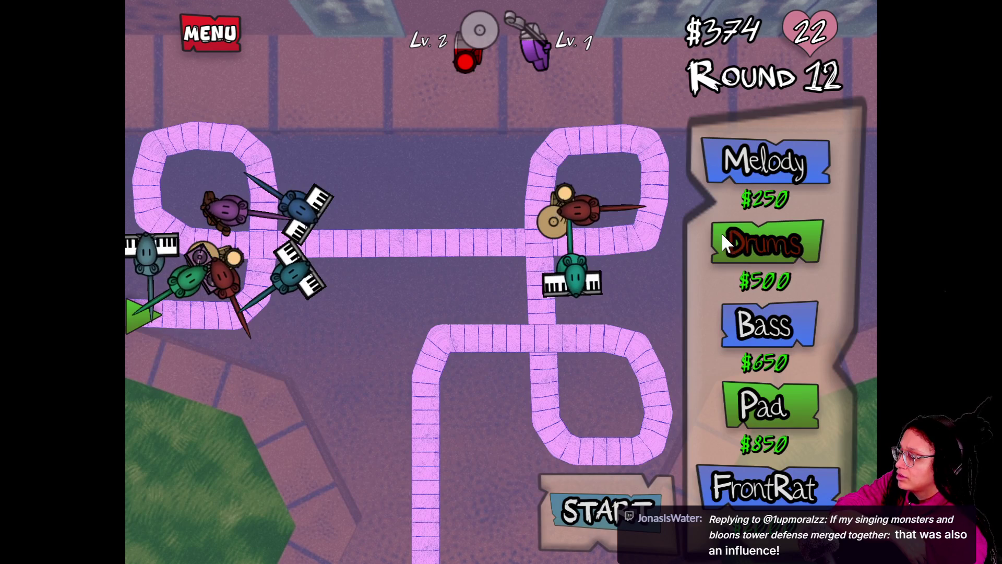
Step: Add a Strings melody rat at the central crossing and start the next wave
click(742, 168)
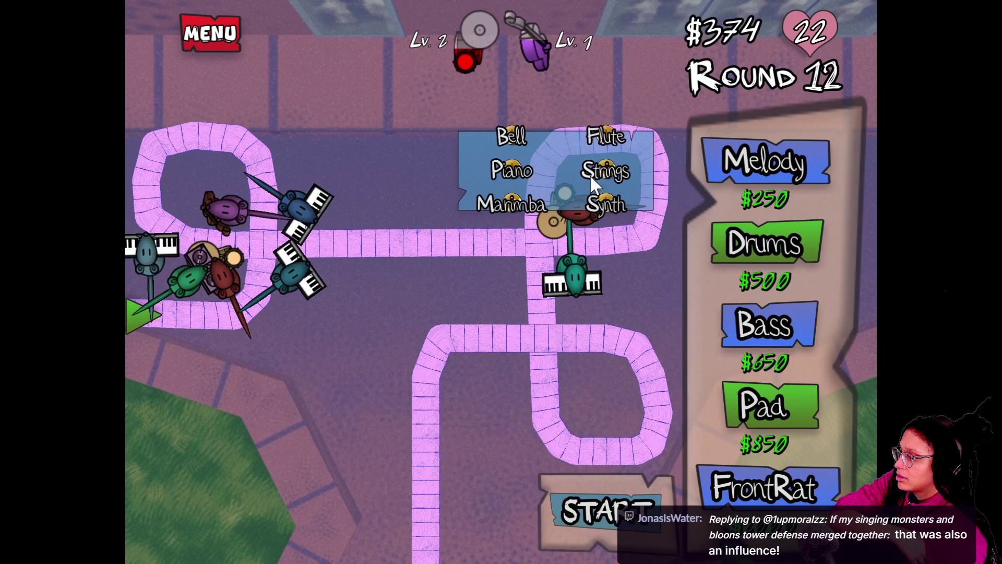
click(603, 177)
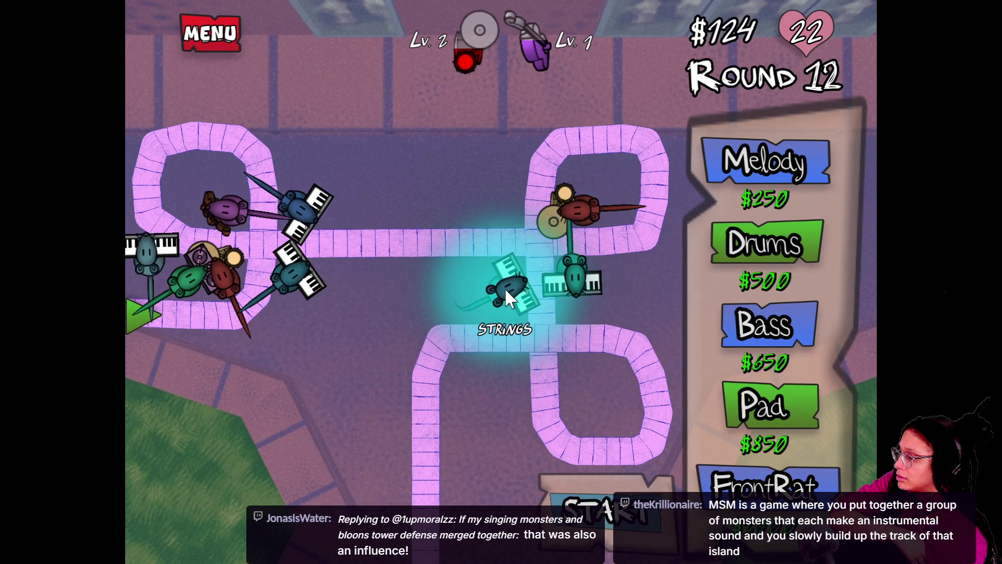
click(505, 291)
click(627, 488)
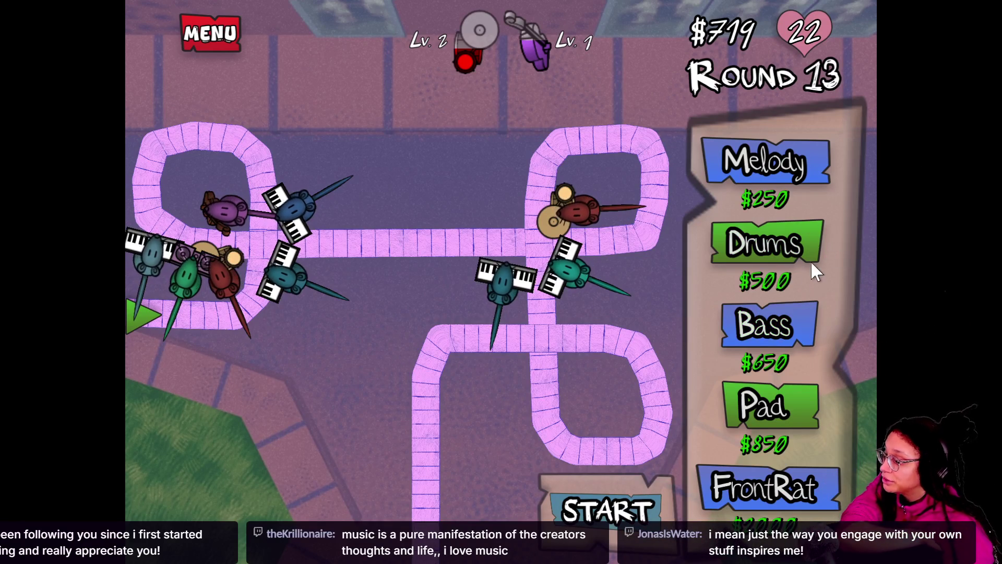
Step: Buy a $500 Drums rat, drag it onto the lower track crossing, and start the wave
click(778, 244)
click(506, 191)
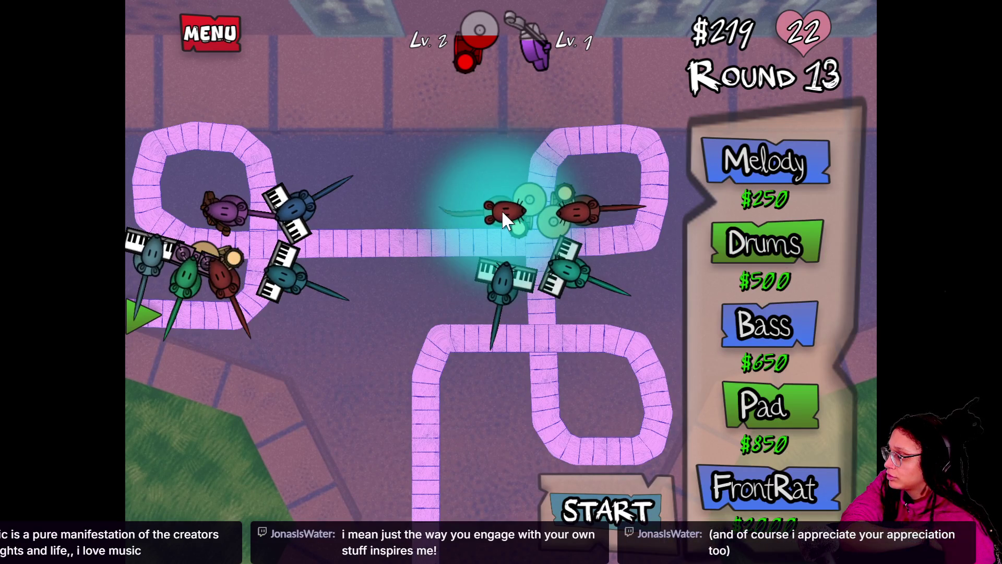
mouse_move(502, 210)
mouse_down()
mouse_move(506, 330)
mouse_move(511, 295)
mouse_move(504, 308)
mouse_move(556, 321)
mouse_move(575, 304)
mouse_move(566, 311)
mouse_move(573, 320)
mouse_move(519, 328)
mouse_move(525, 261)
mouse_move(502, 208)
mouse_move(526, 219)
mouse_move(532, 286)
mouse_move(517, 328)
mouse_move(510, 299)
mouse_move(533, 326)
mouse_move(517, 371)
mouse_up()
key(space)
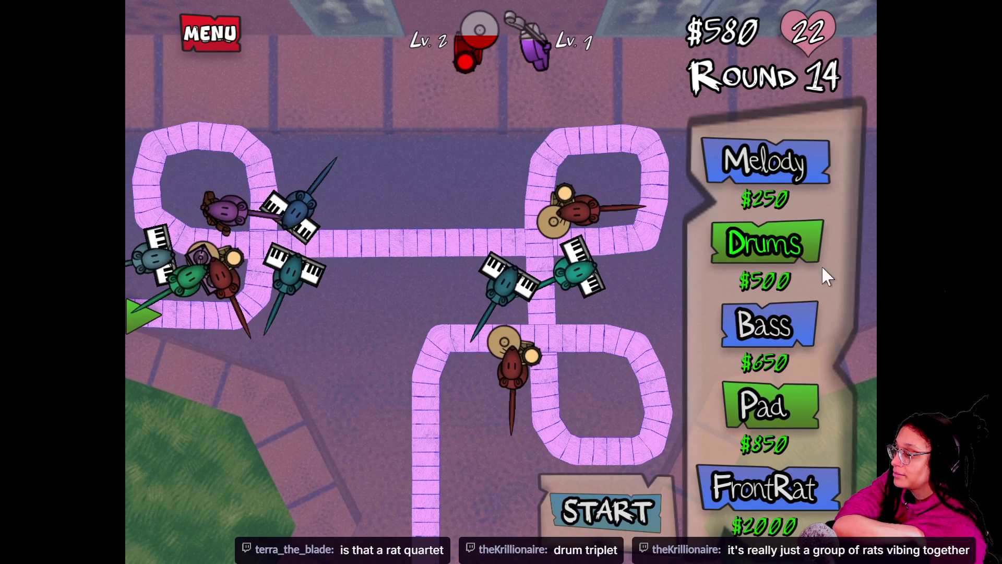
Step: Start the Round 14 wave and let the rats defend until Round 15
click(626, 506)
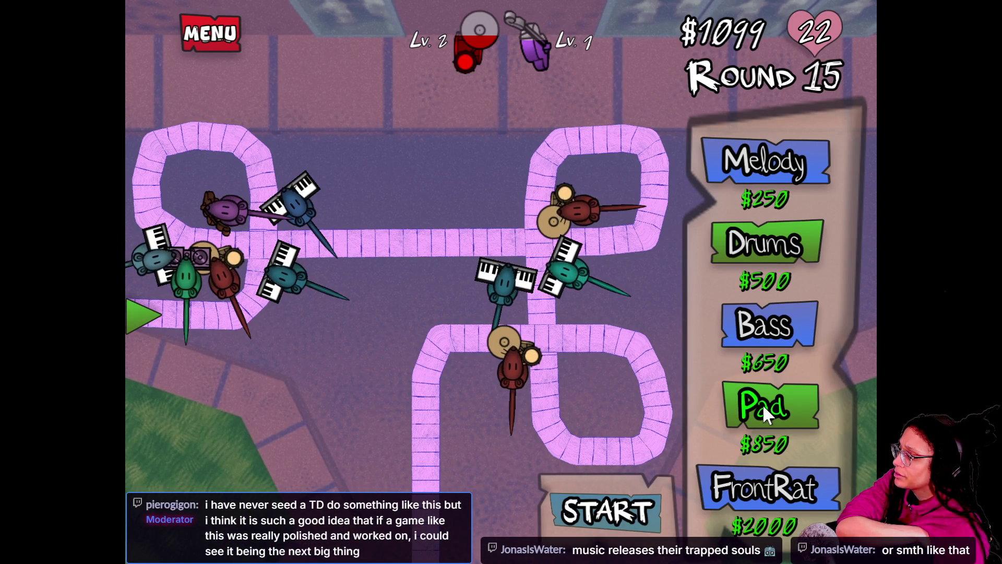
Step: Place an $850 Pad rat inside the lower track loop and start round 15's wave
click(763, 403)
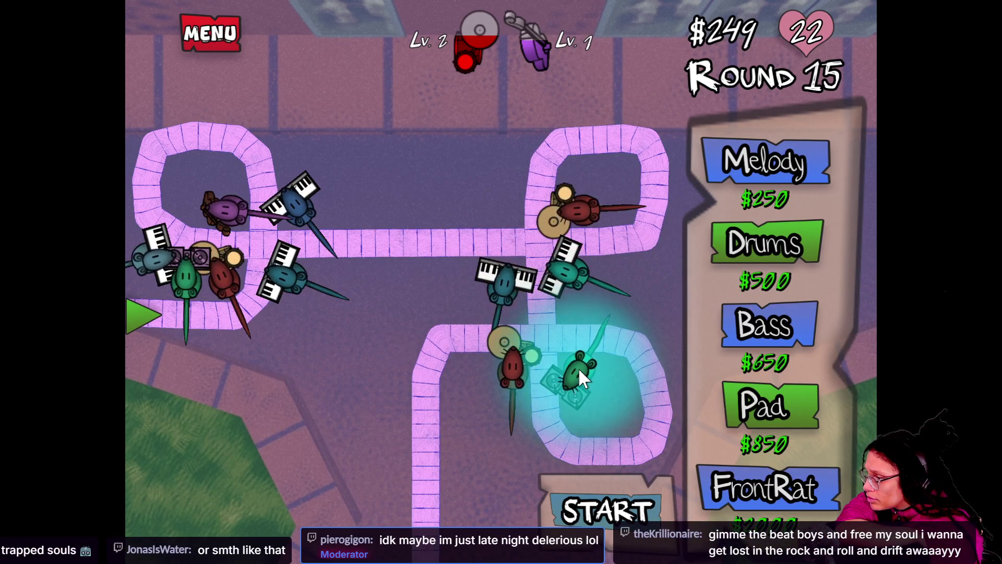
click(579, 368)
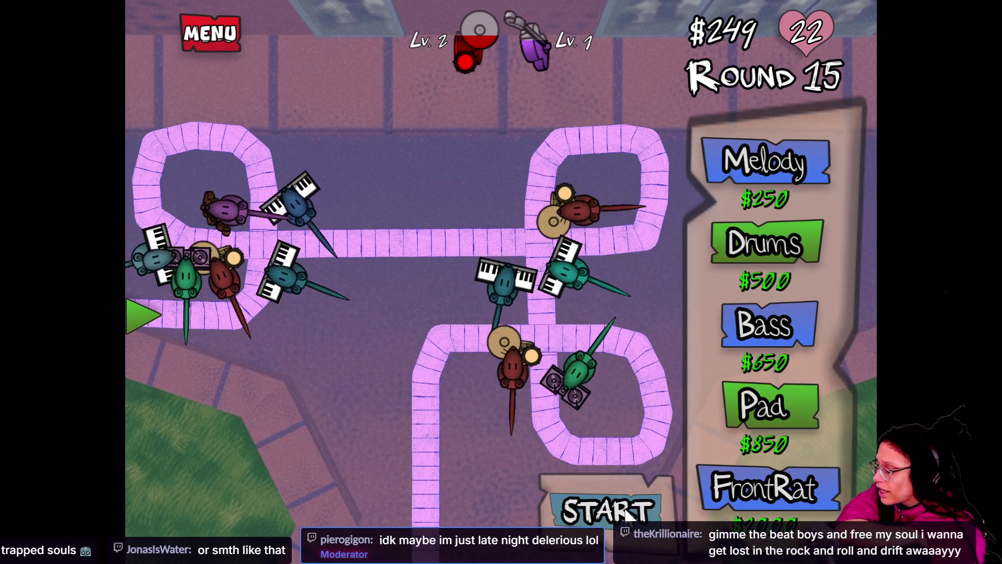
click(633, 509)
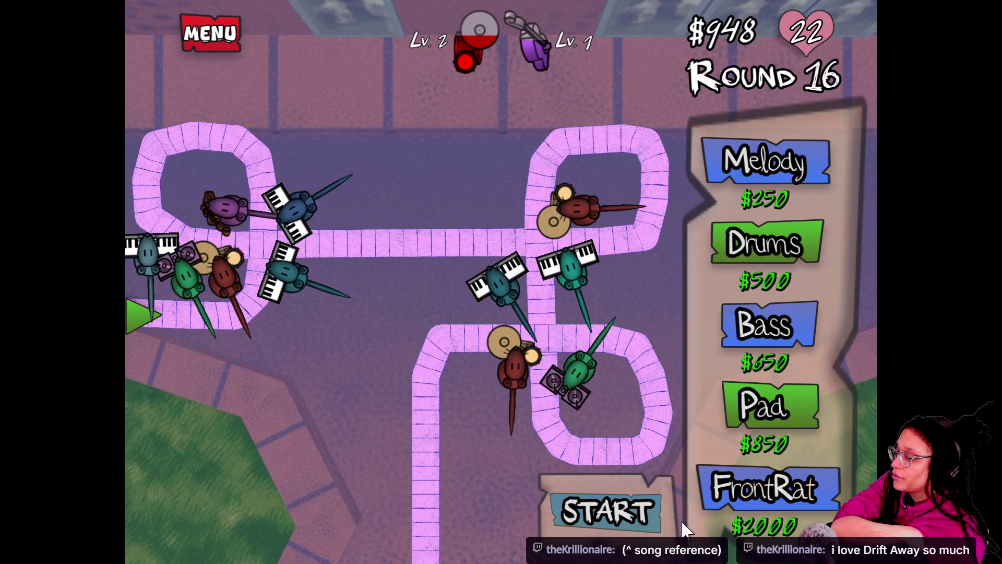
Step: Launch round 16's wave and let it play out with all 22 lives kept
click(593, 509)
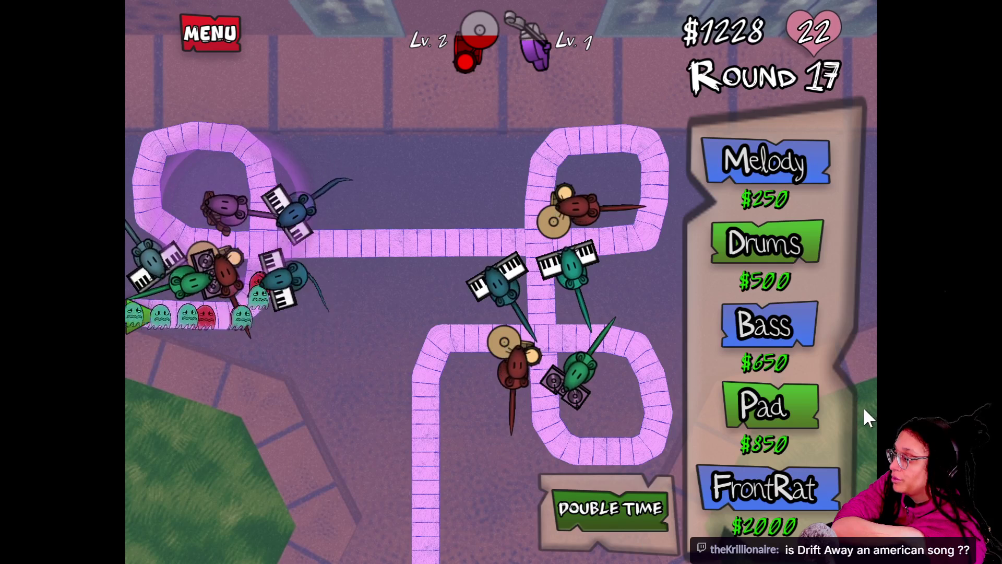
mouse_move(511, 368)
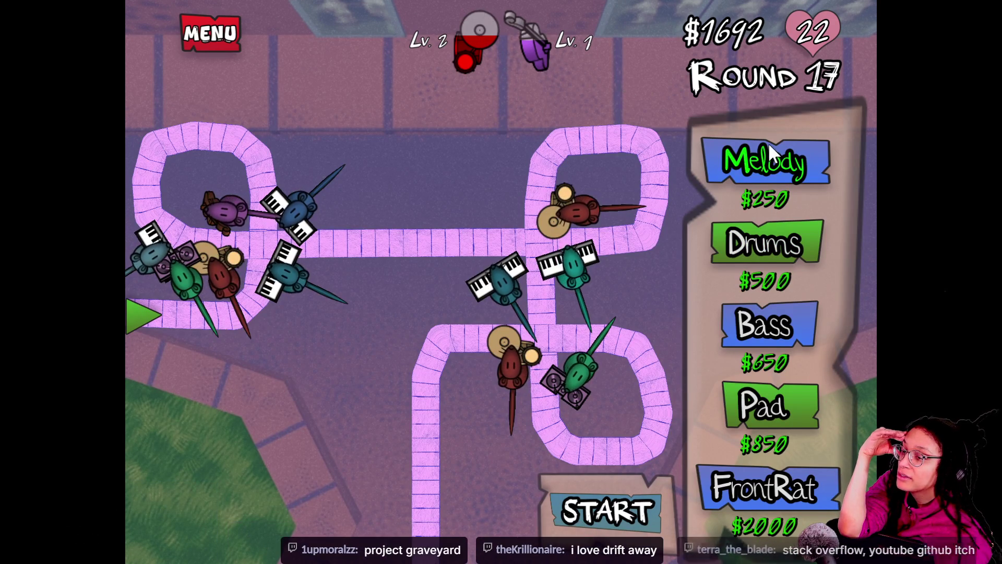
Step: Add a $500 drum rat in the top-left loop, clear round 18, then launch round 19
click(756, 243)
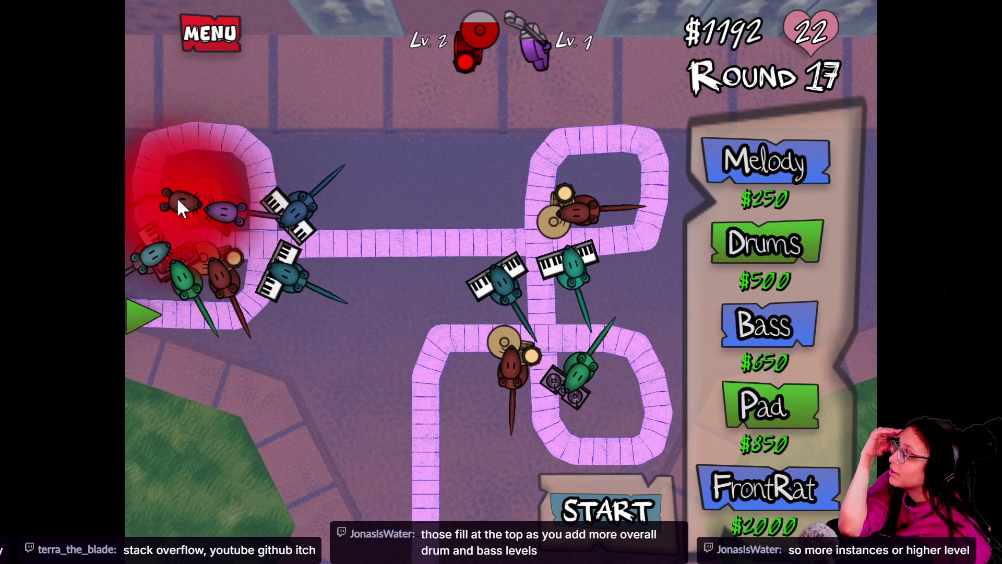
click(177, 197)
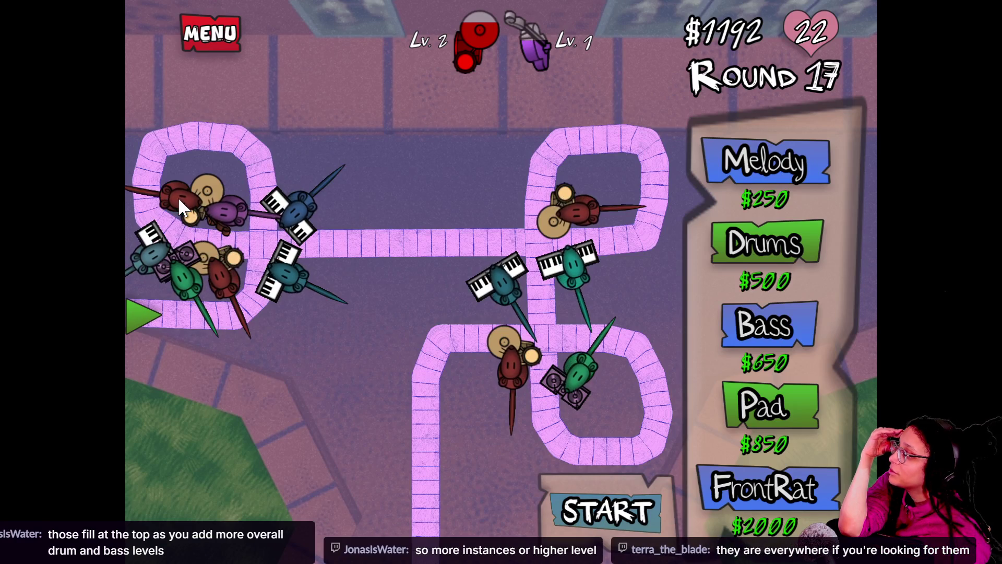
click(608, 517)
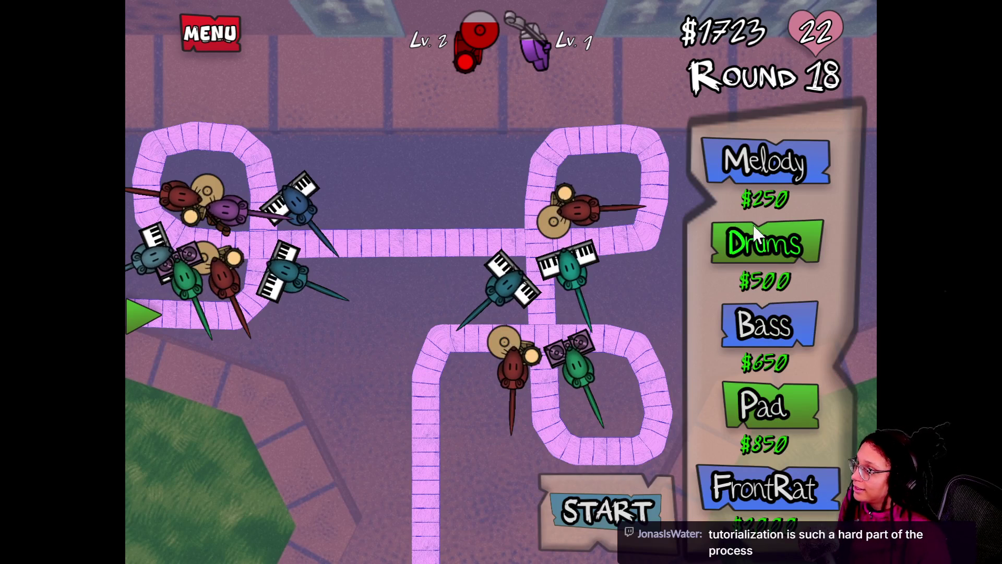
click(659, 526)
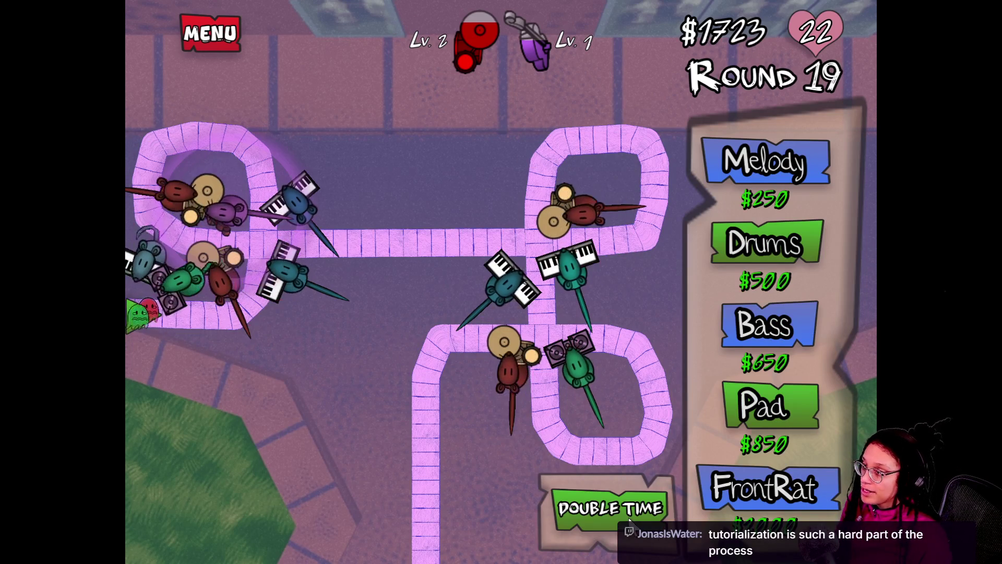
Step: Place a second top-left drum rat with the $250 Speed upgrade, then start round 20
click(750, 245)
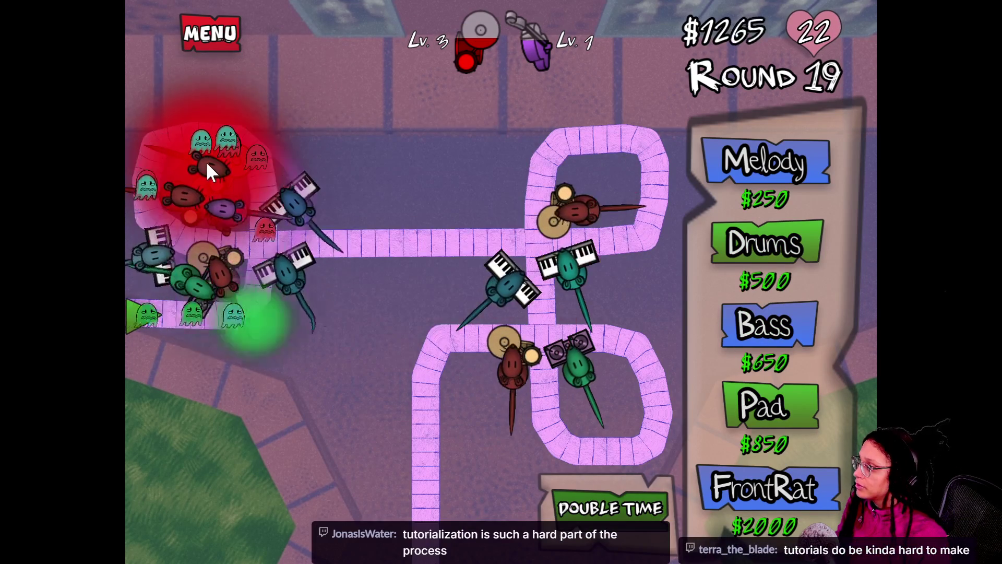
click(214, 168)
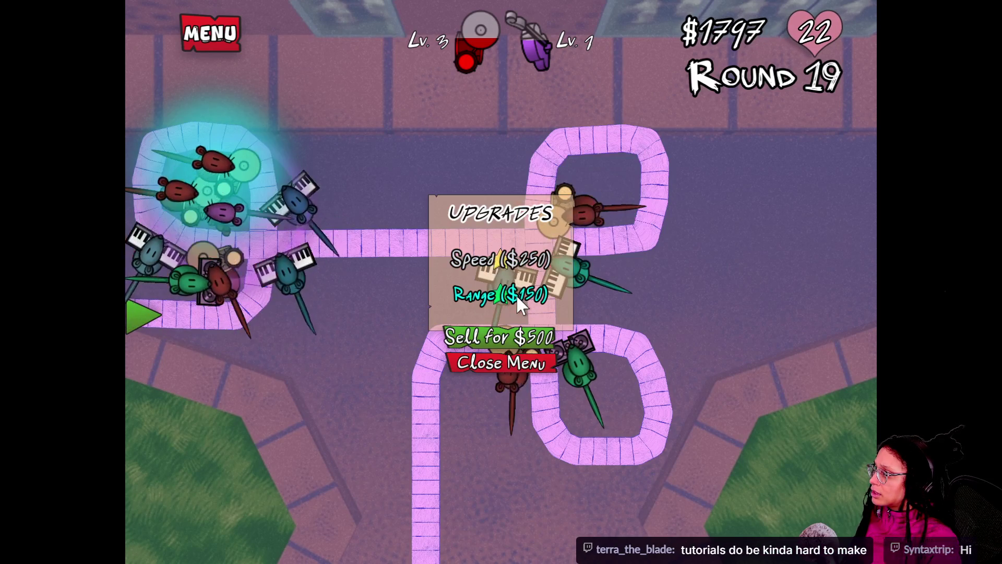
click(503, 261)
click(531, 360)
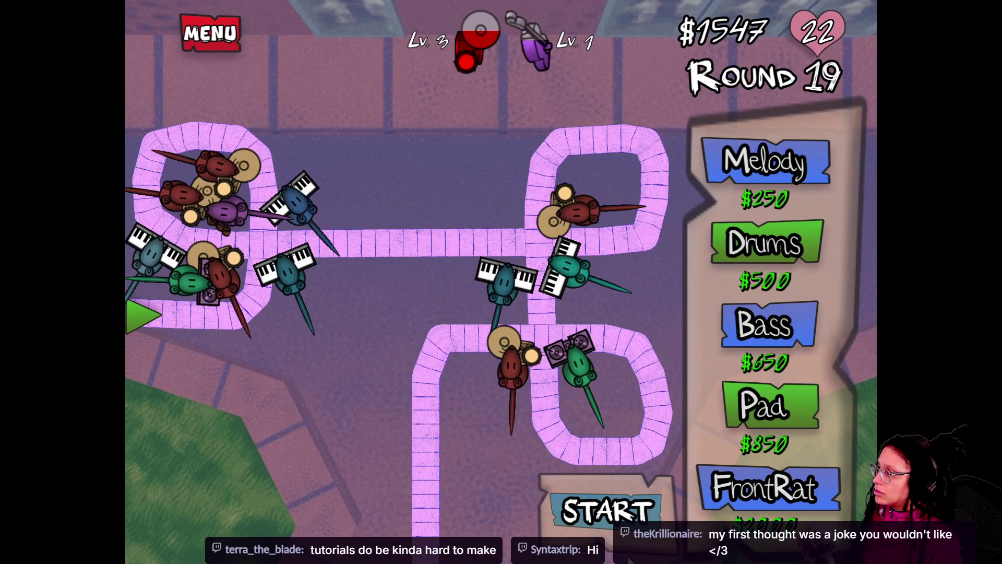
click(606, 512)
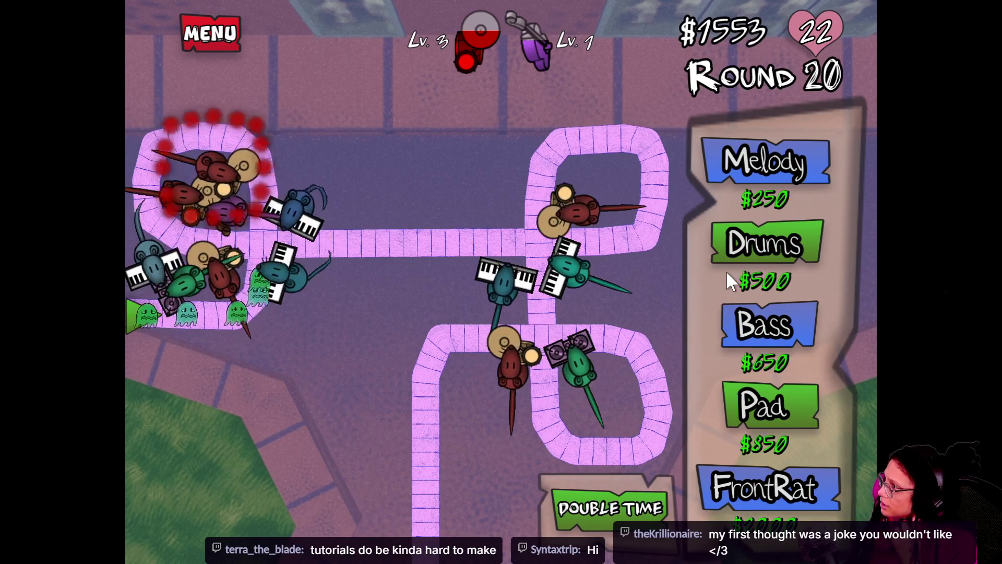
Step: Place a purple bass rat left of the bottom-left loop and check its upgrade options
click(772, 329)
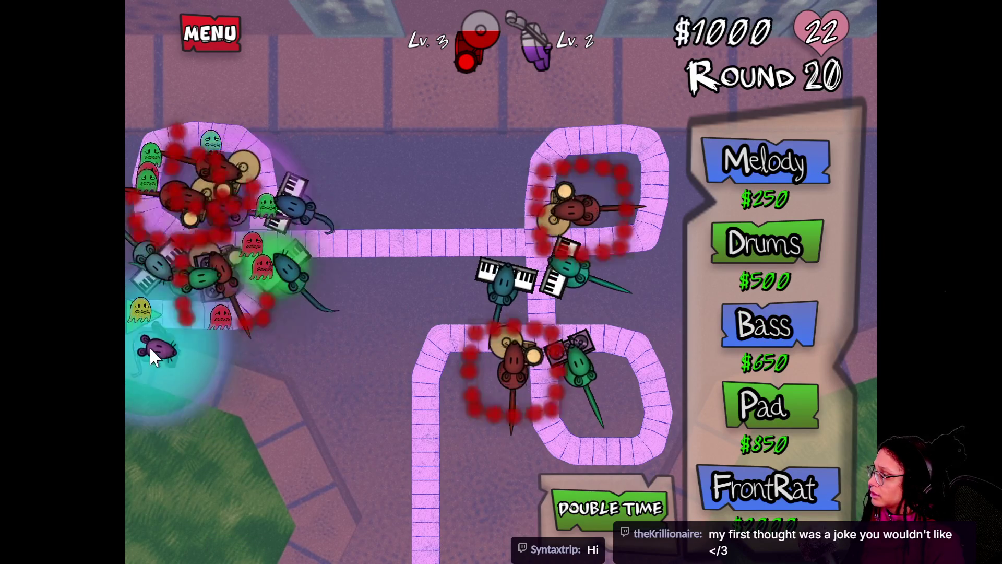
click(146, 346)
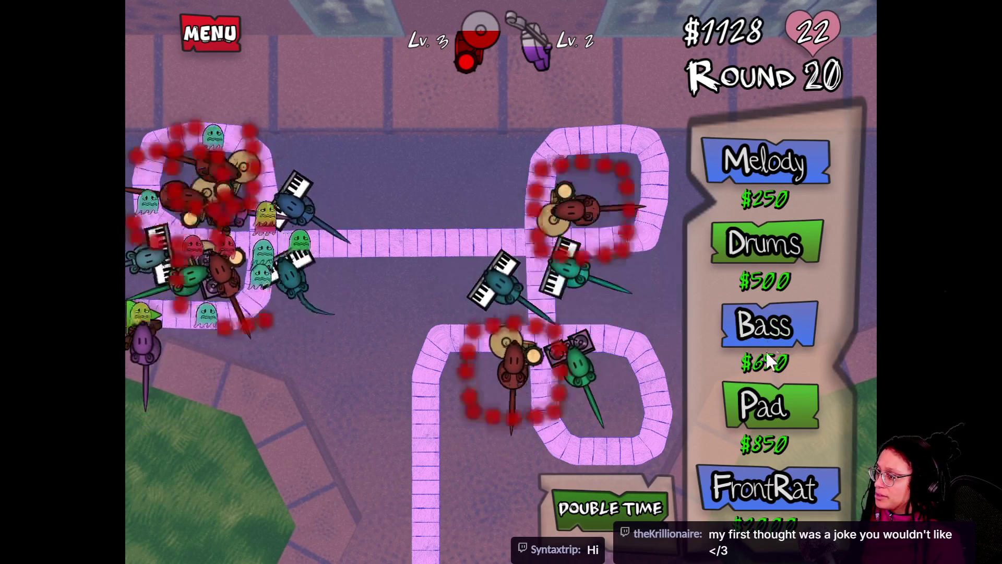
click(131, 353)
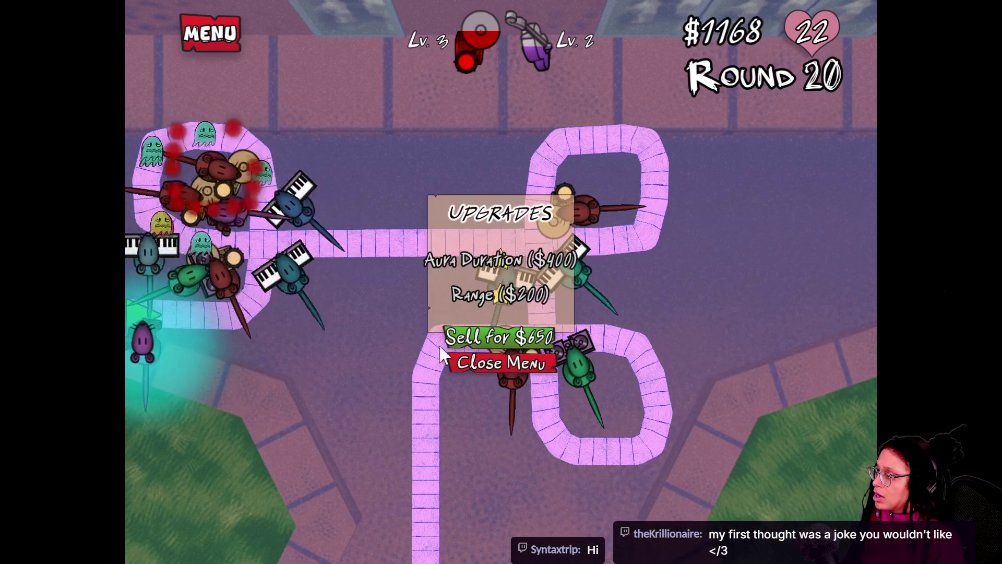
click(490, 365)
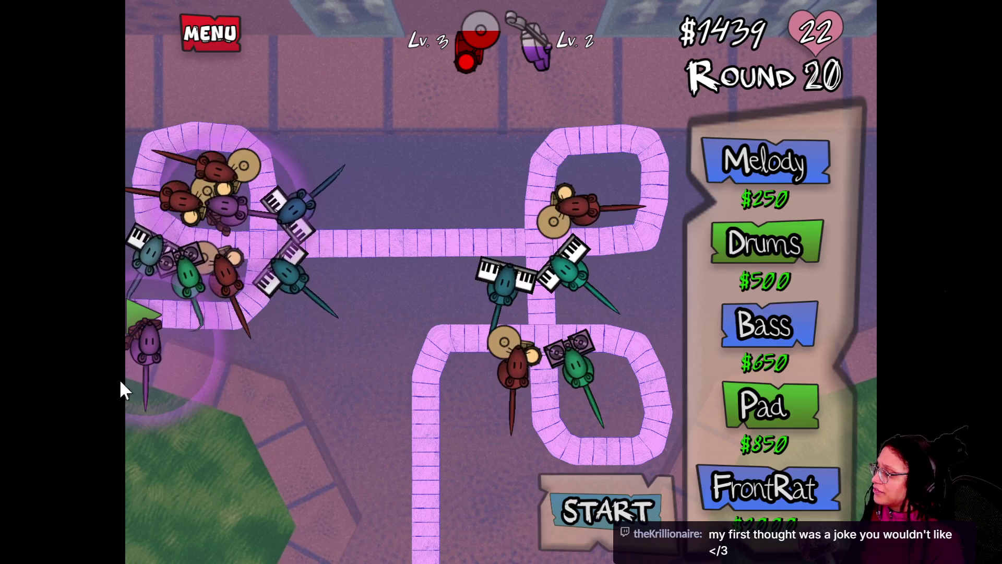
click(133, 344)
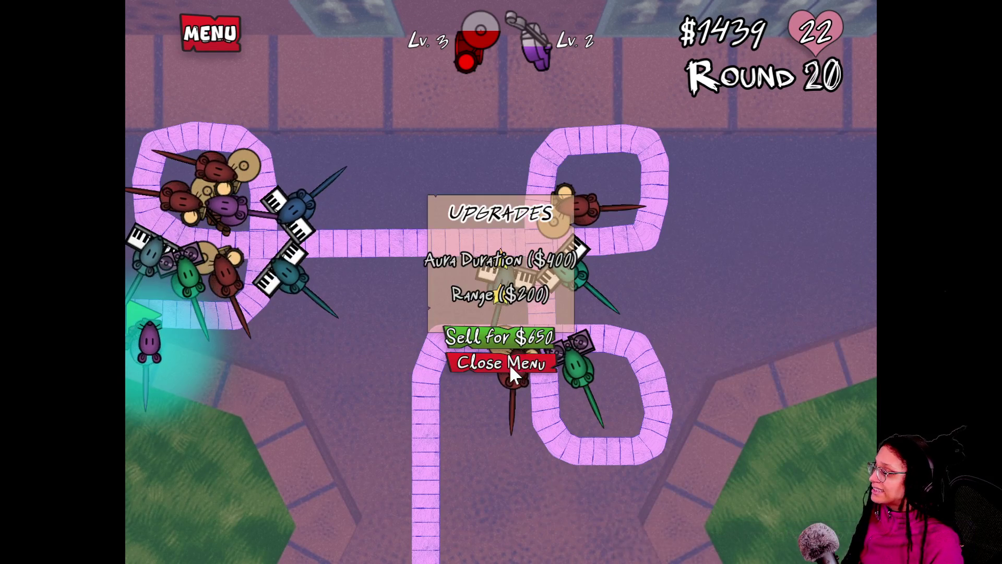
click(509, 364)
click(141, 339)
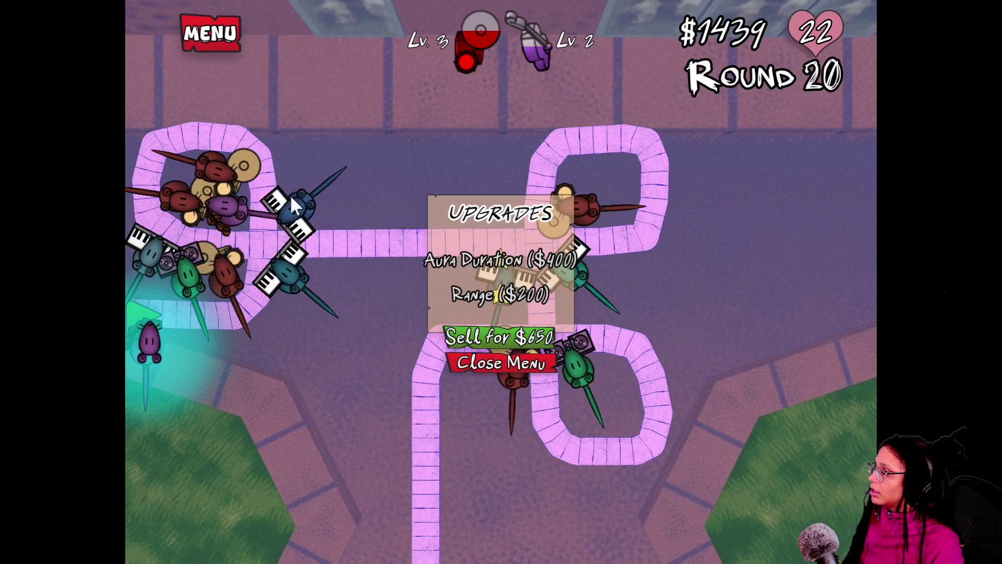
click(552, 357)
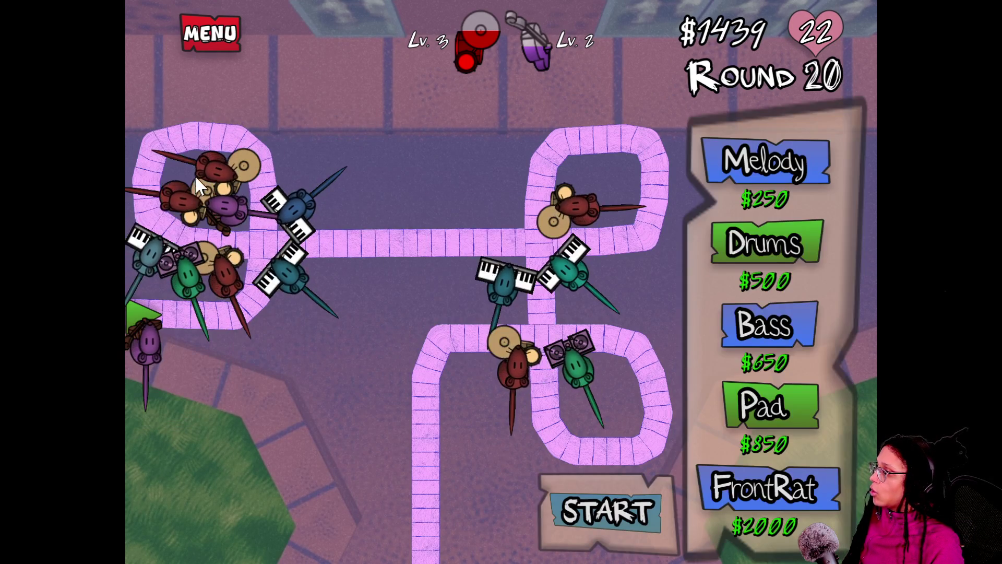
Step: Give a top-left drum rat the $150 Range upgrade
click(538, 314)
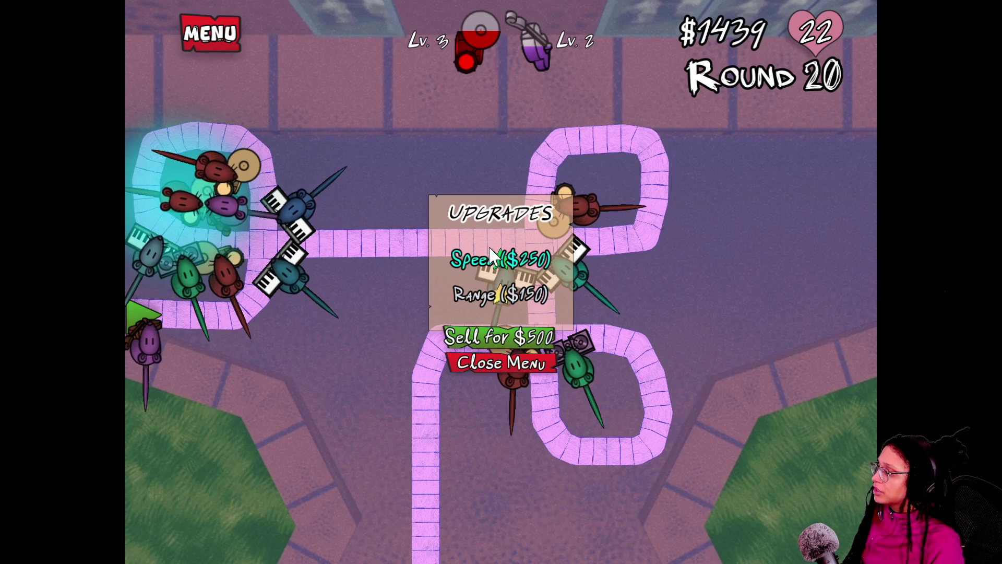
click(477, 293)
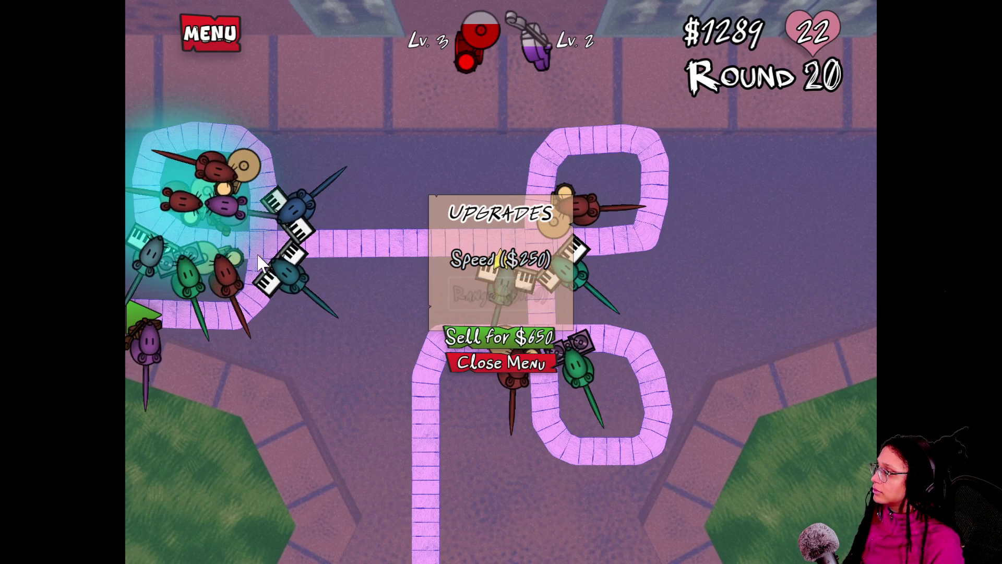
click(251, 300)
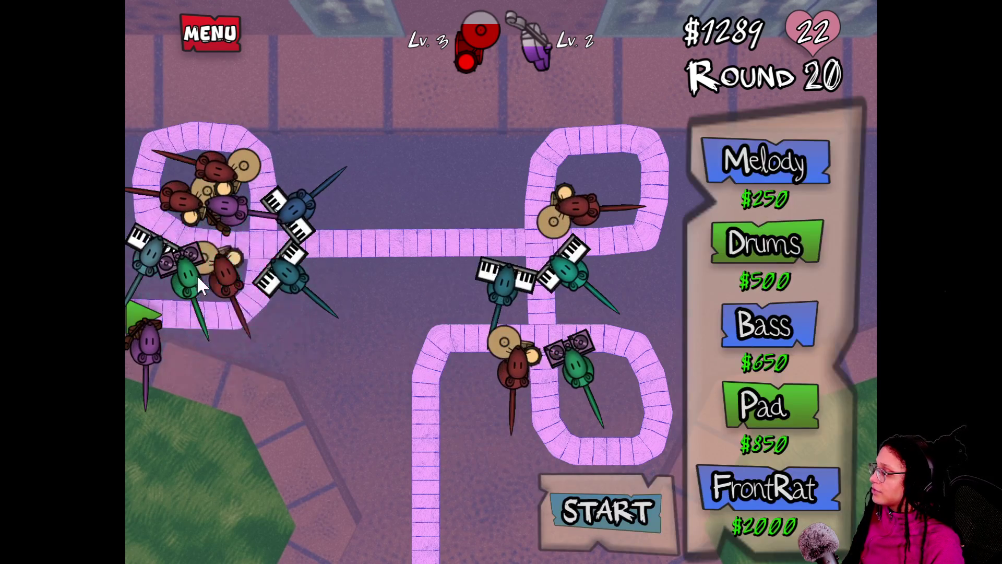